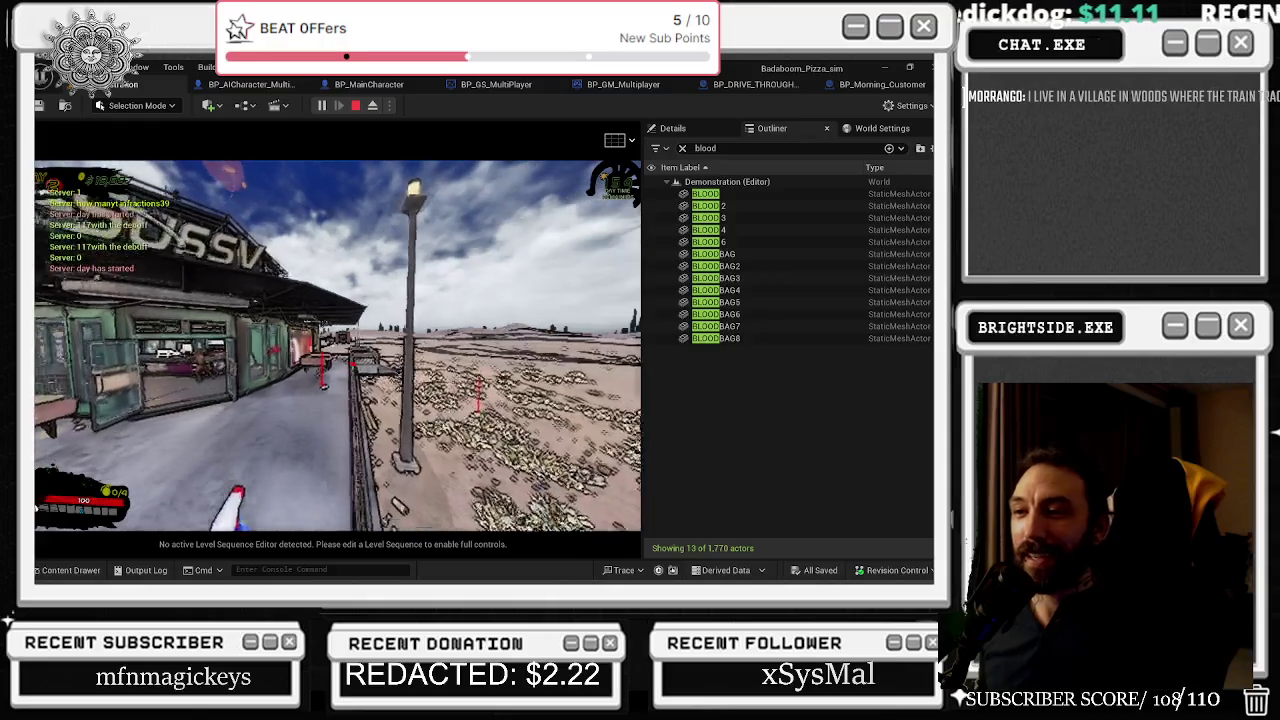
- Walk the character from the station under the canopy, past the dumpster and into the building
key(w)
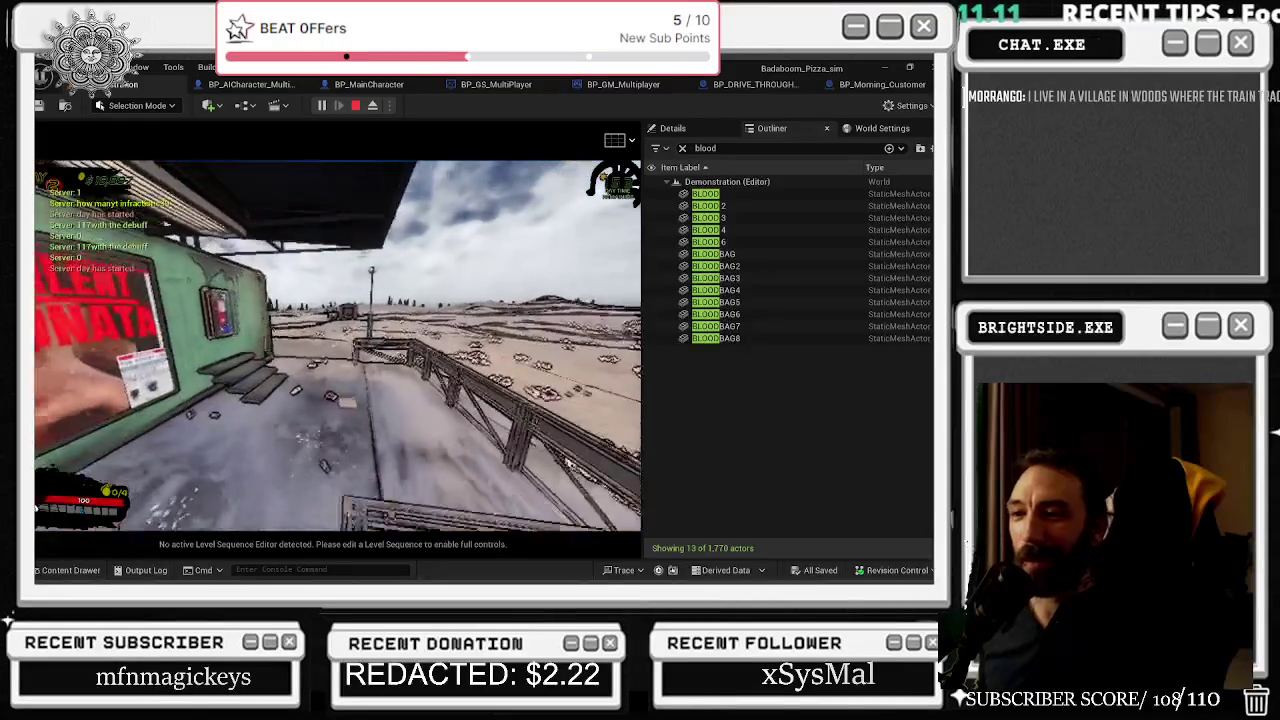
key(w)
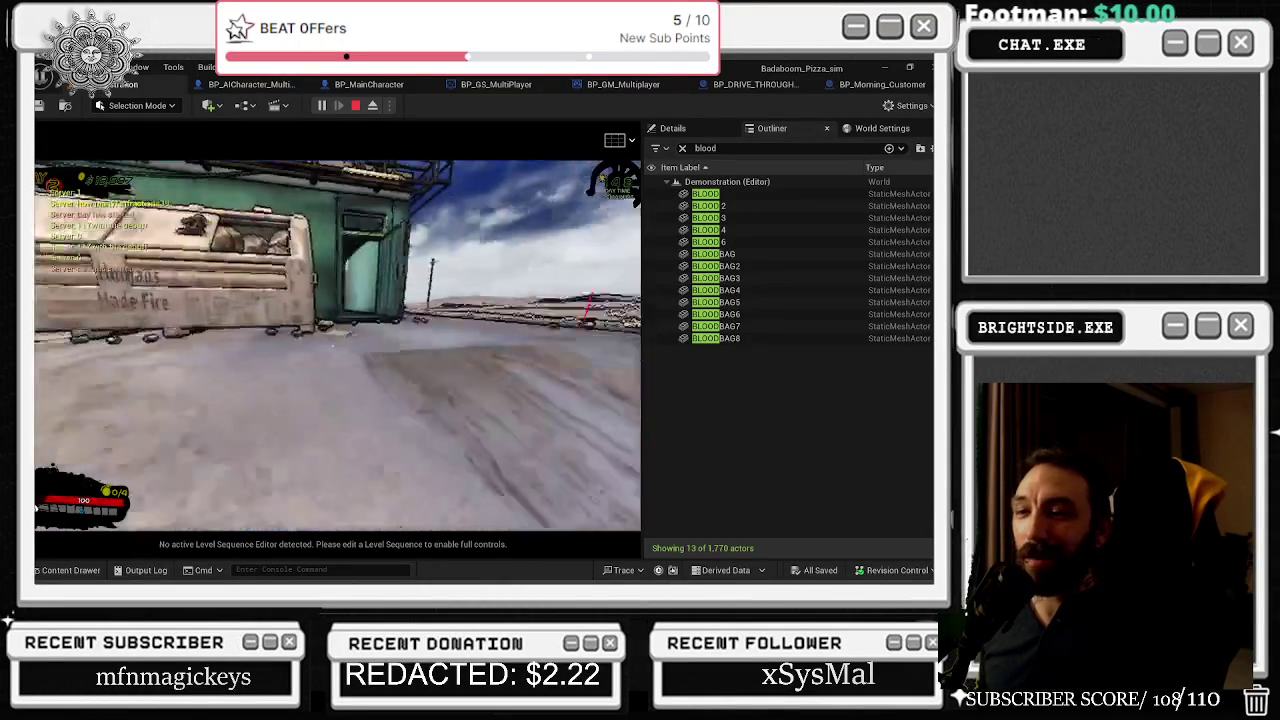
key(w)
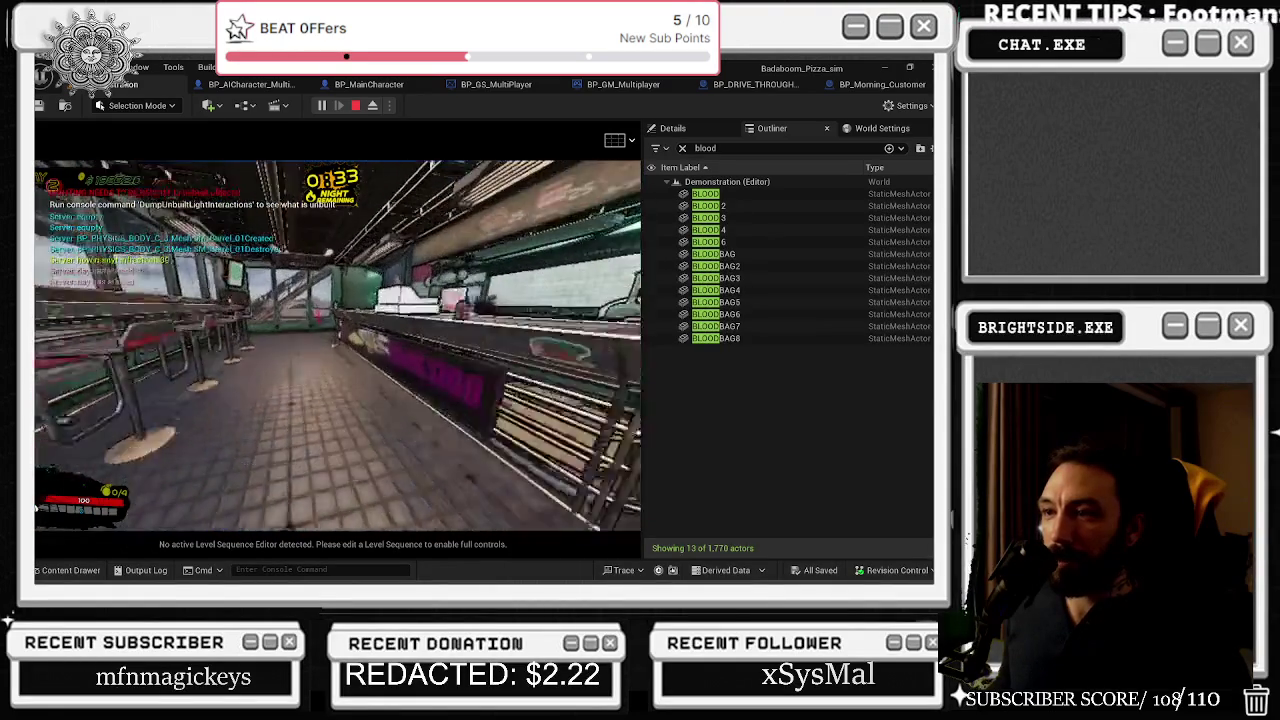
- Equip the blue spray bottle from the Tab inventory
key(Tab)
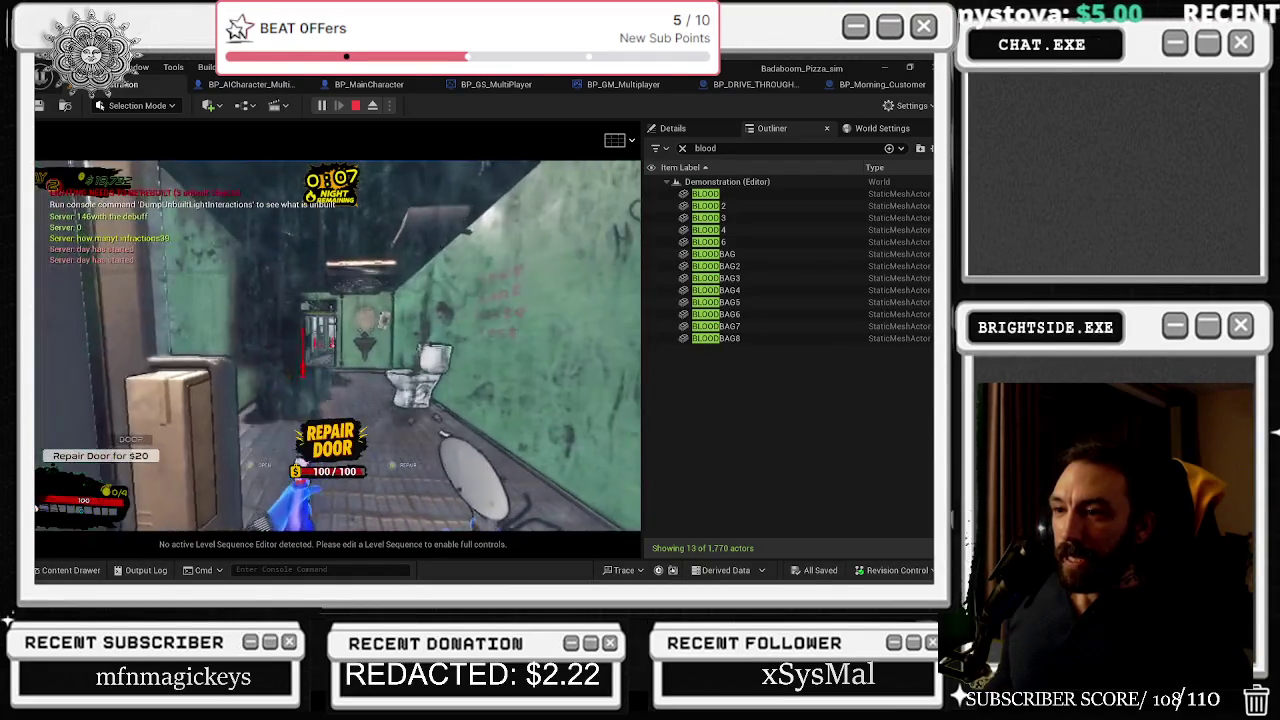
- Drop the water bottle into the toilet and flush it repeatedly down to one flush left
mouse_move(641, 325)
mouse_down()
mouse_move(500, 171)
mouse_move(386, 194)
mouse_move(265, 428)
mouse_up()
click(311, 259)
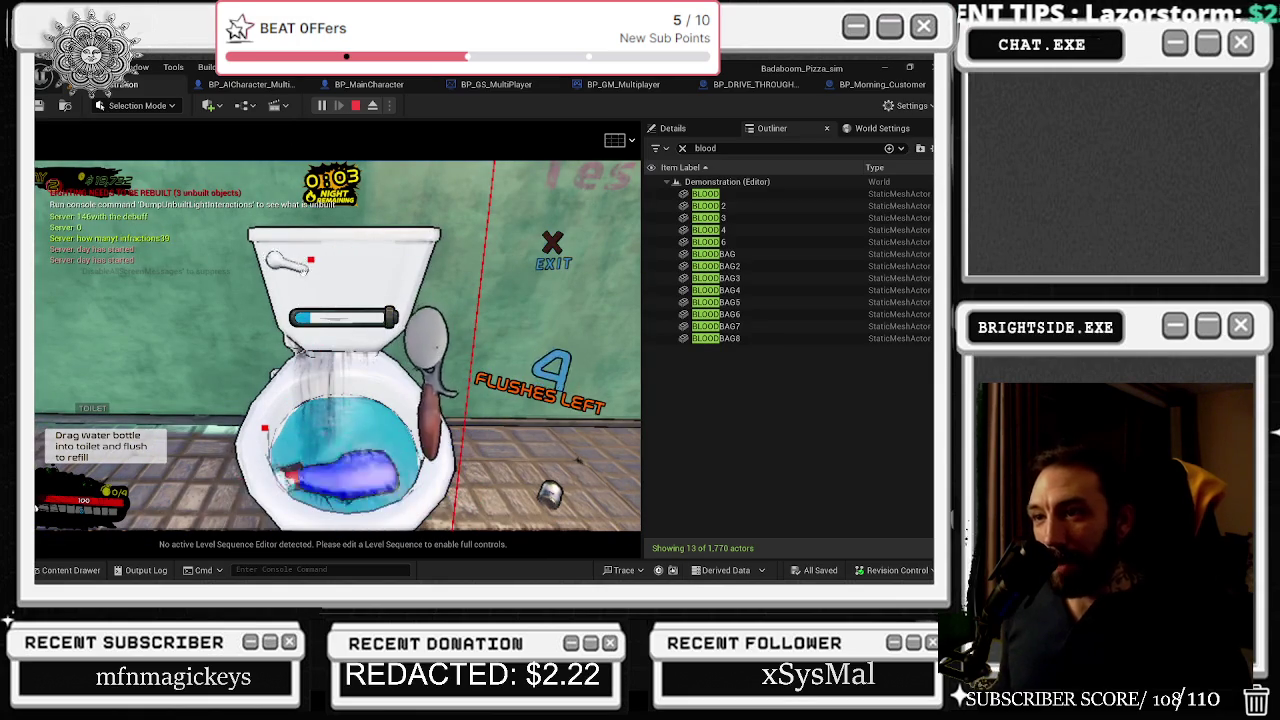
click(310, 259)
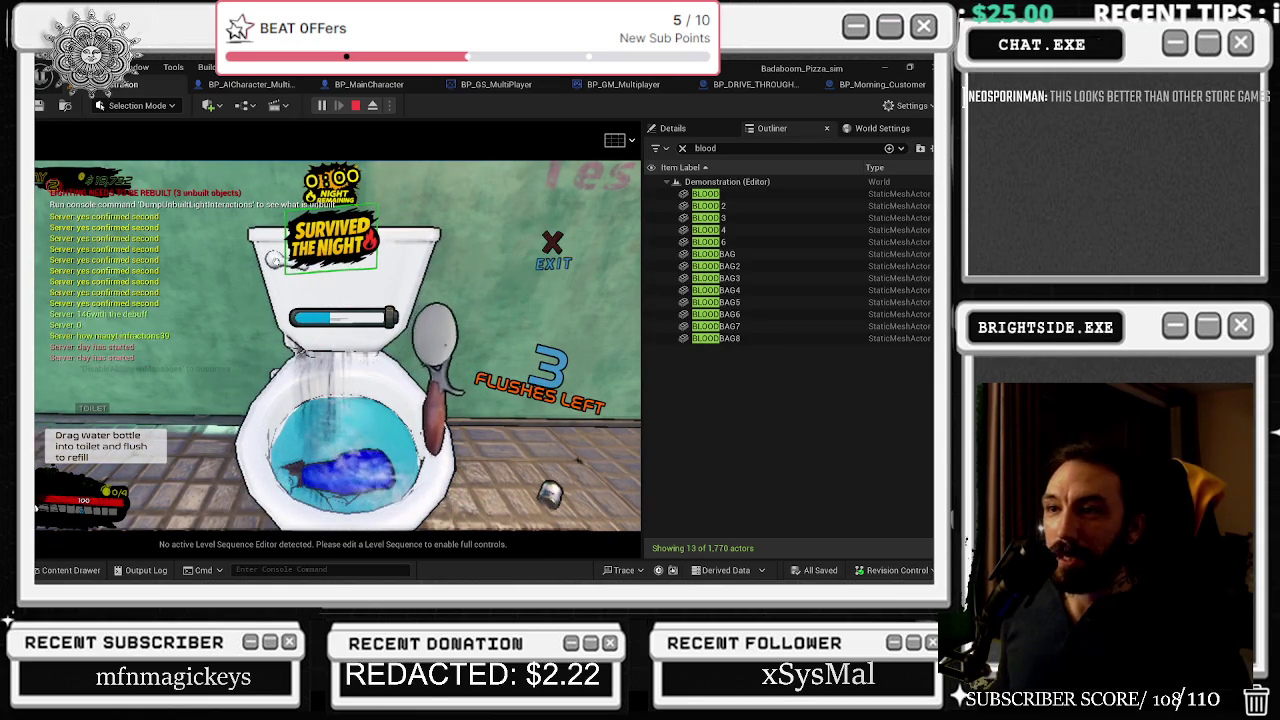
click(324, 263)
click(290, 259)
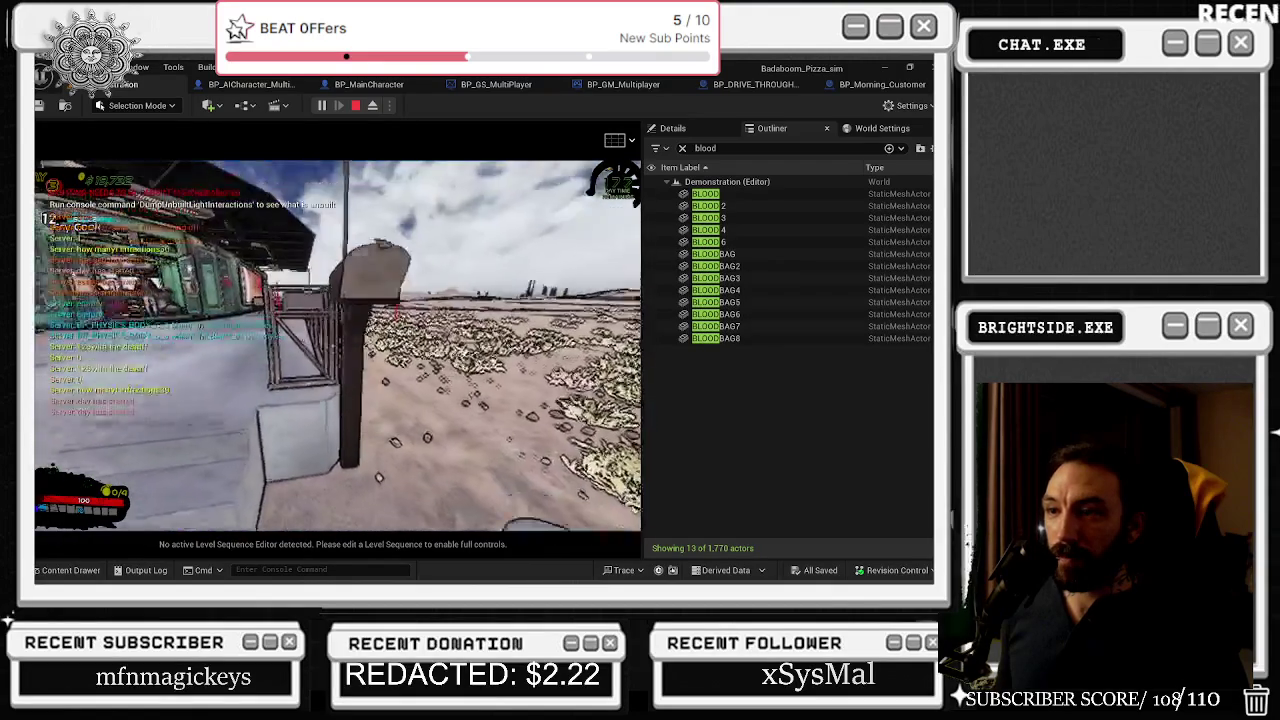
- Open the in-game ad brochure with E, then close it to resume play
key(e)
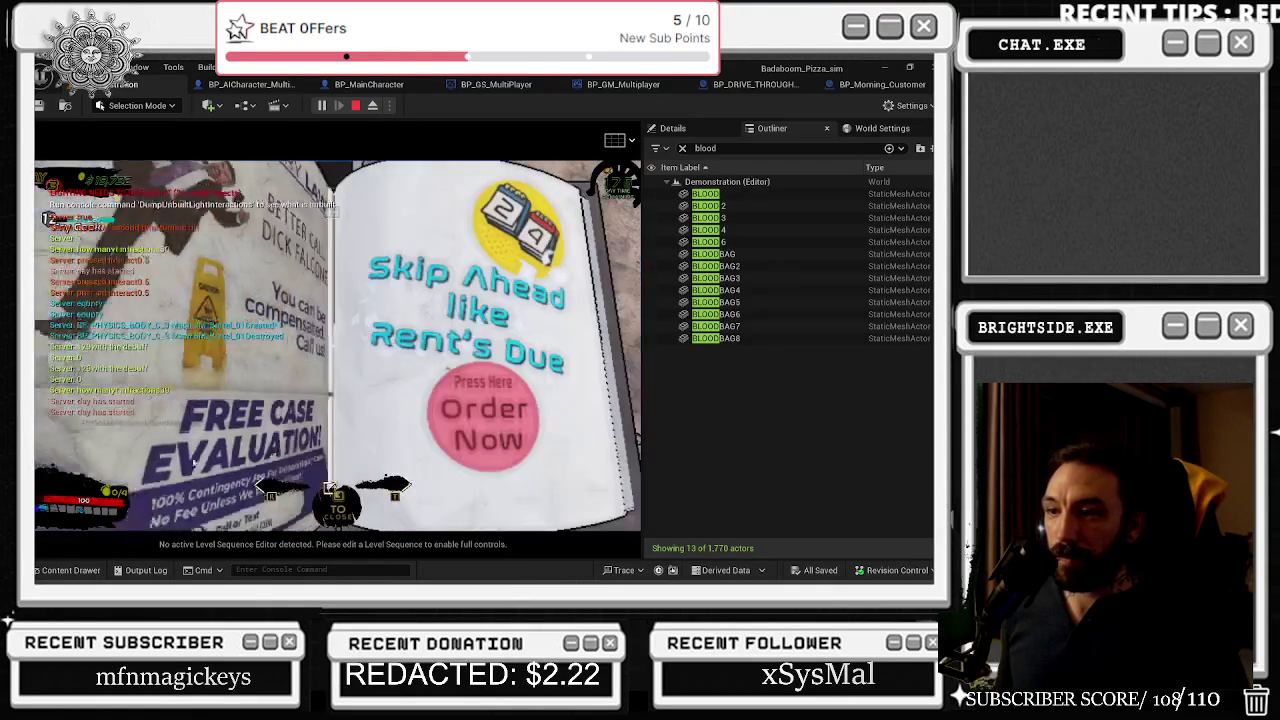
key(e)
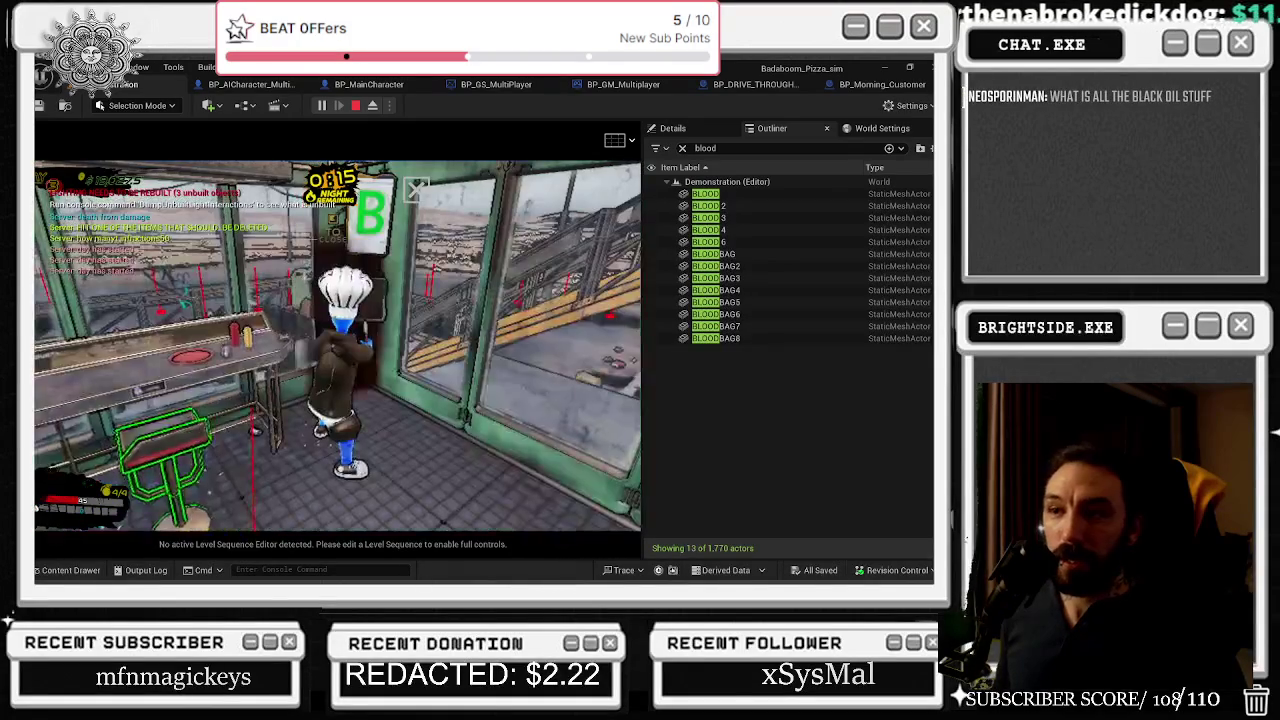
- Equip the blue spray bottle from the item menu, resume play, and close the store menu
click(189, 459)
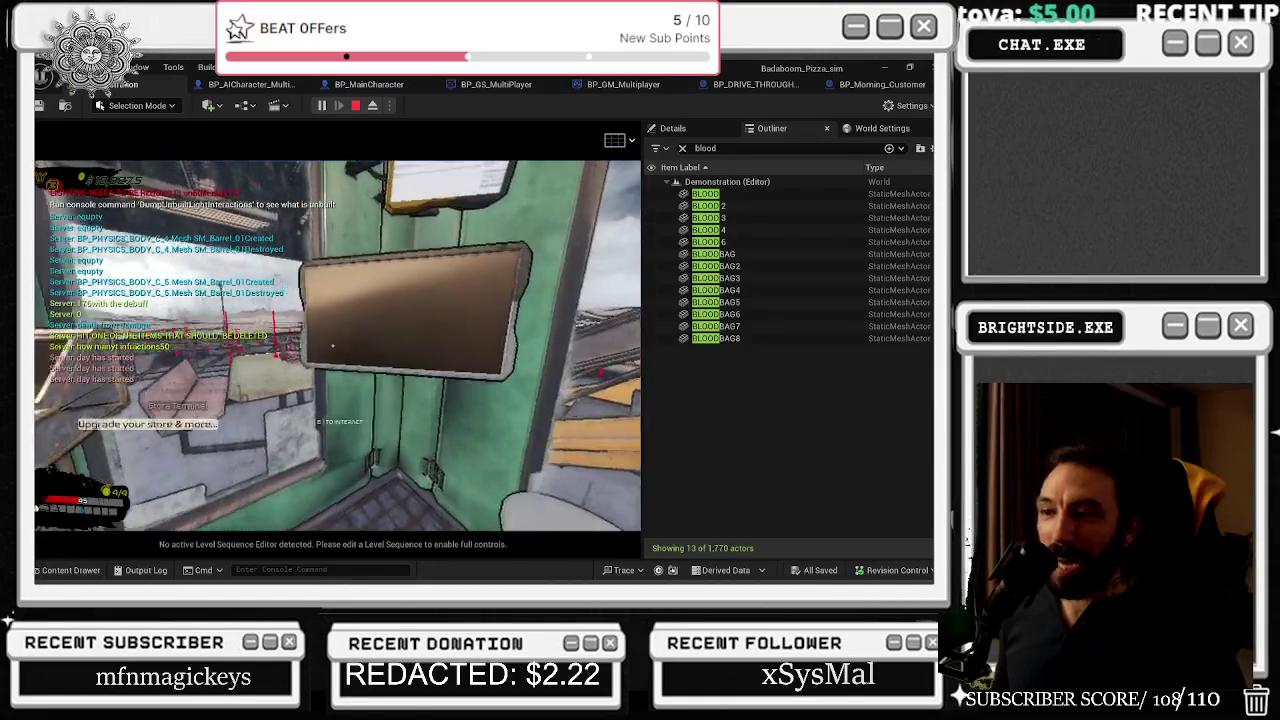
click(181, 446)
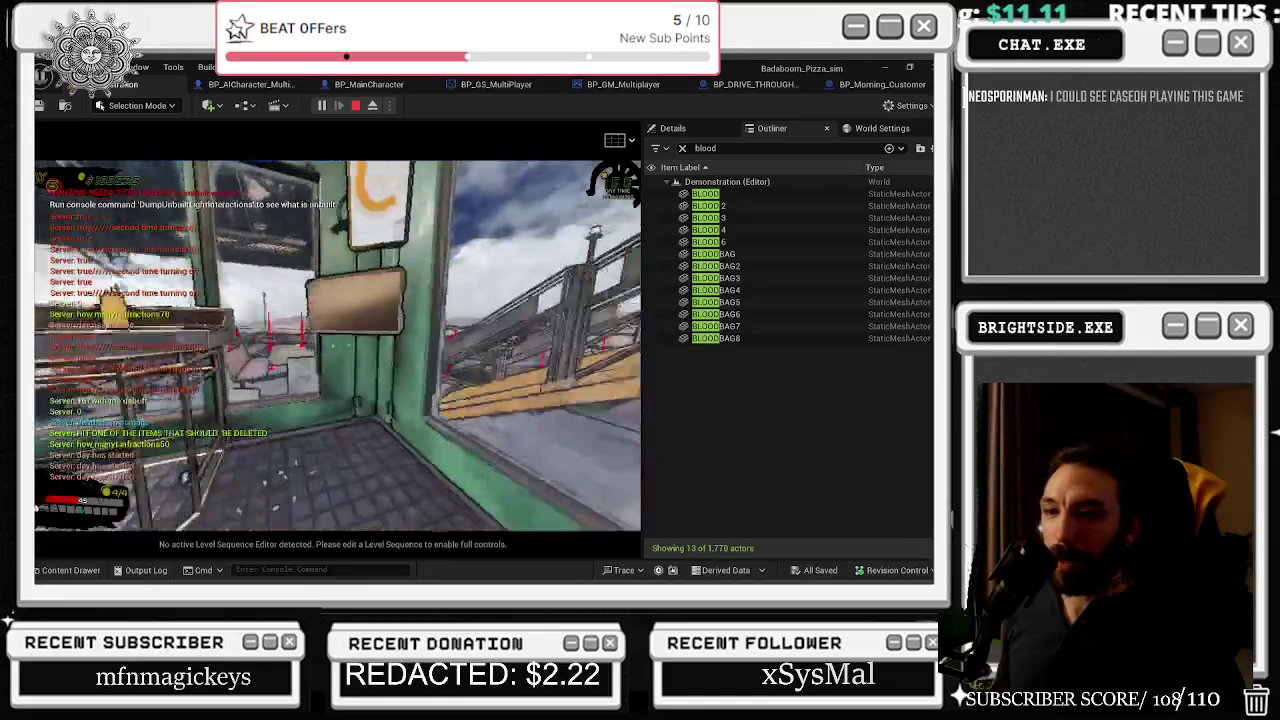
key(Tab)
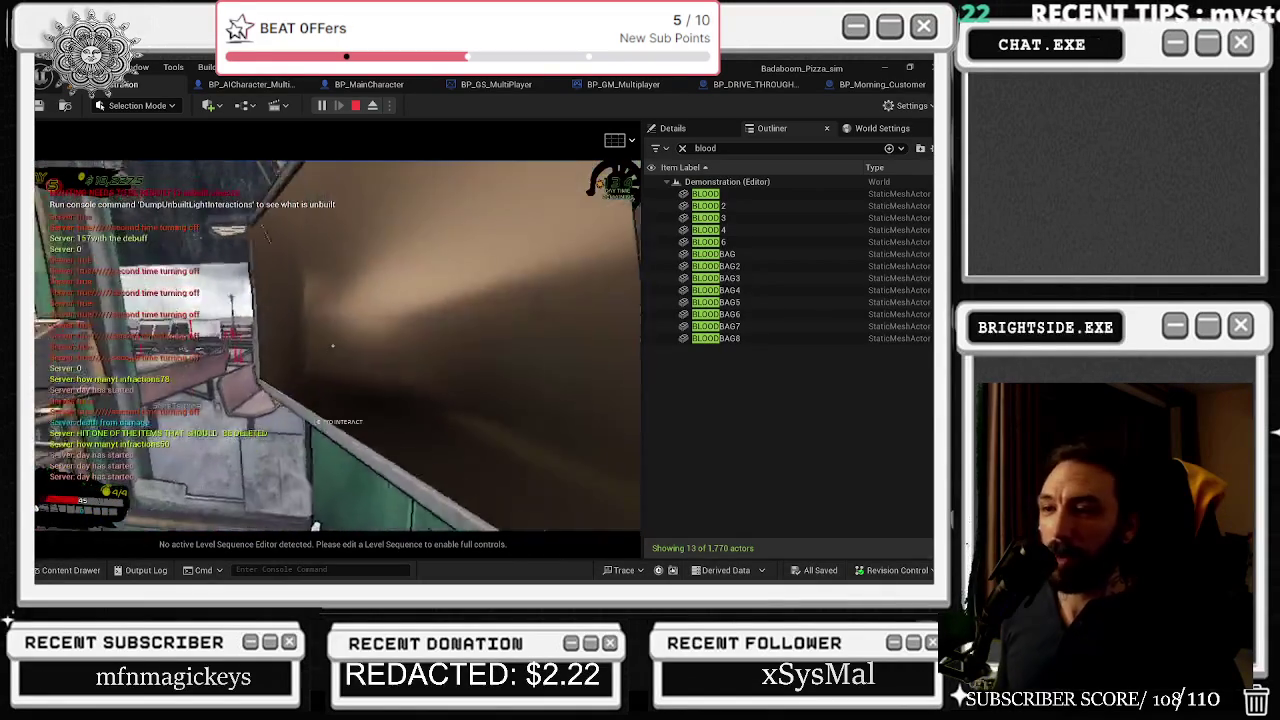
- Reopen the in-game build and store menu with Tab
key(Tab)
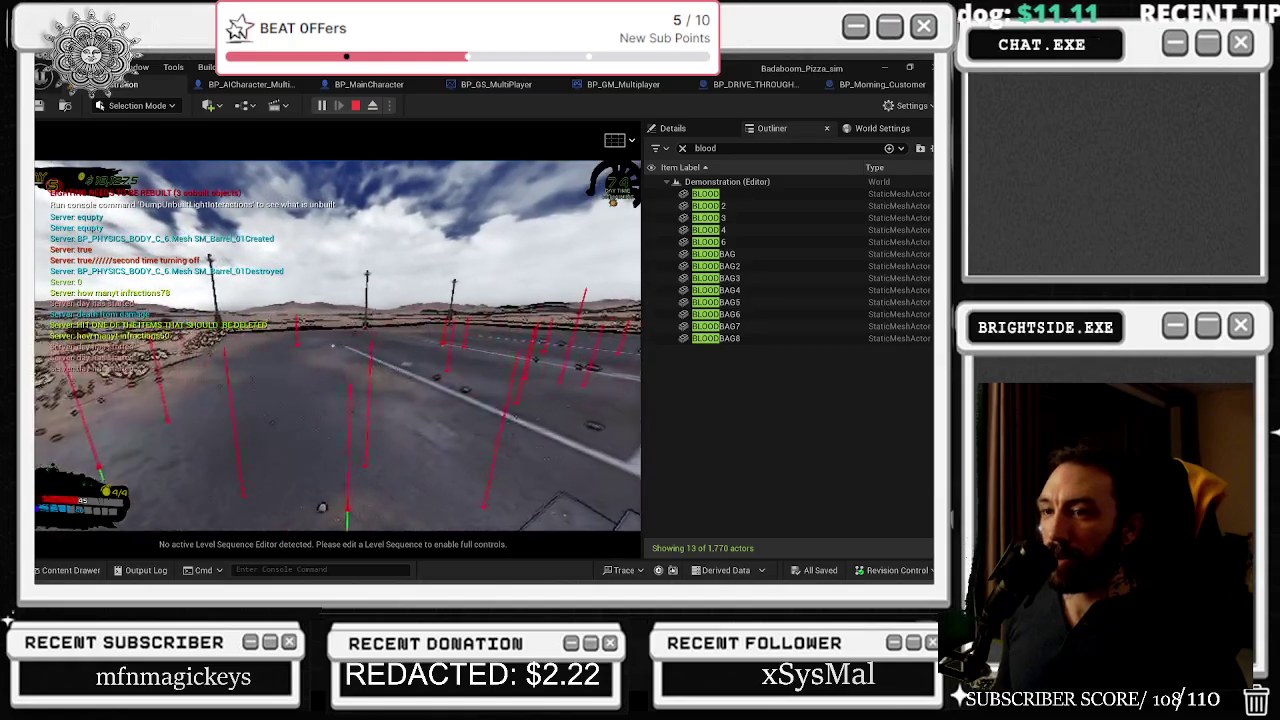
- Walk the player forward through the door into the next room
key(w)
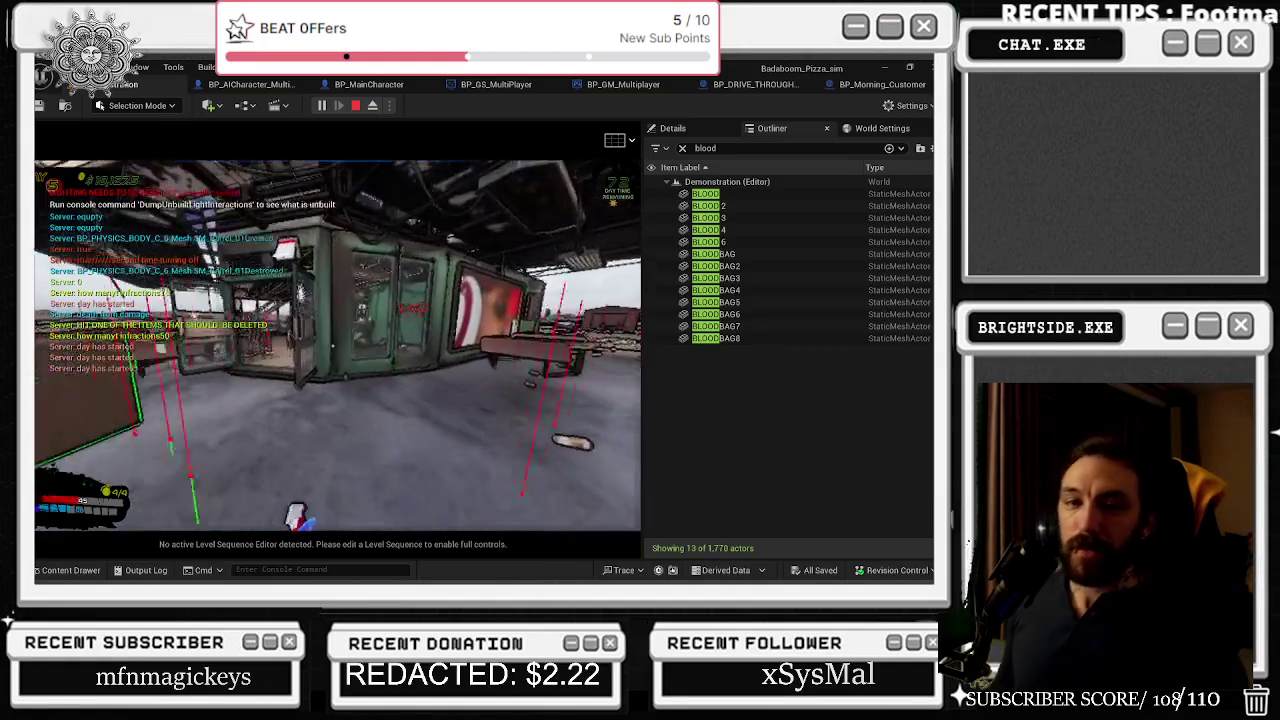
key(w)
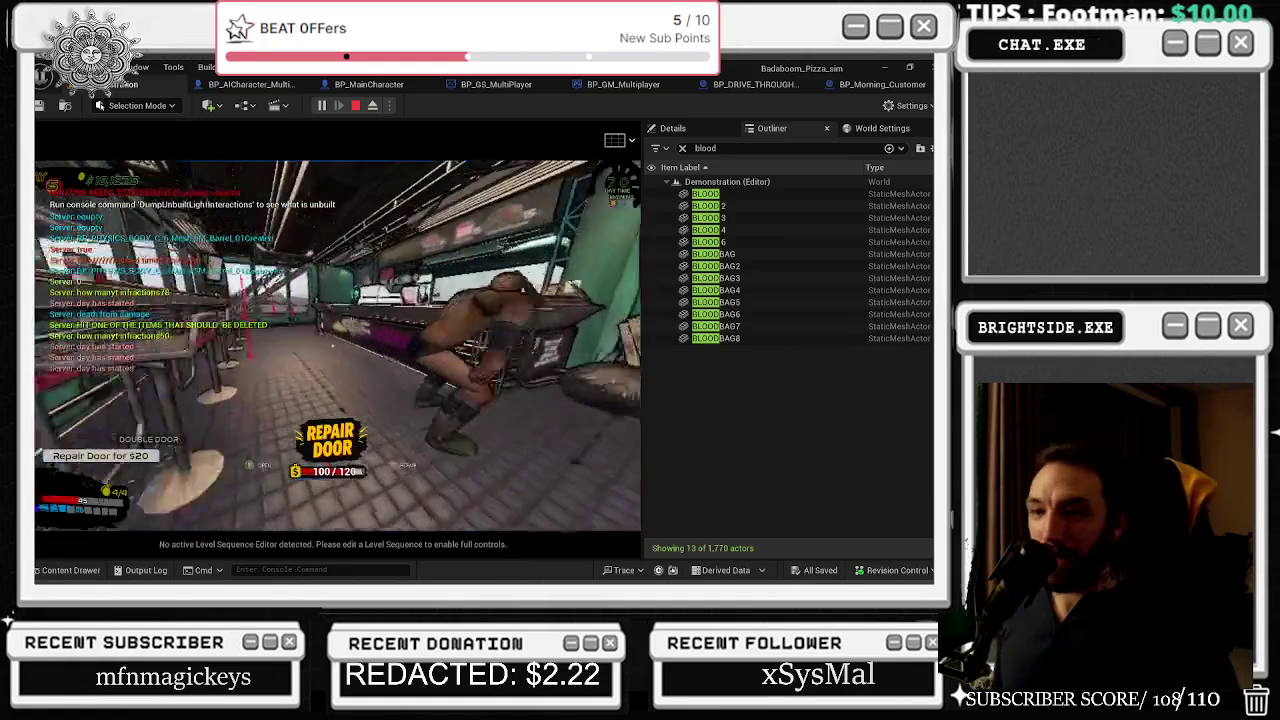
key(w)
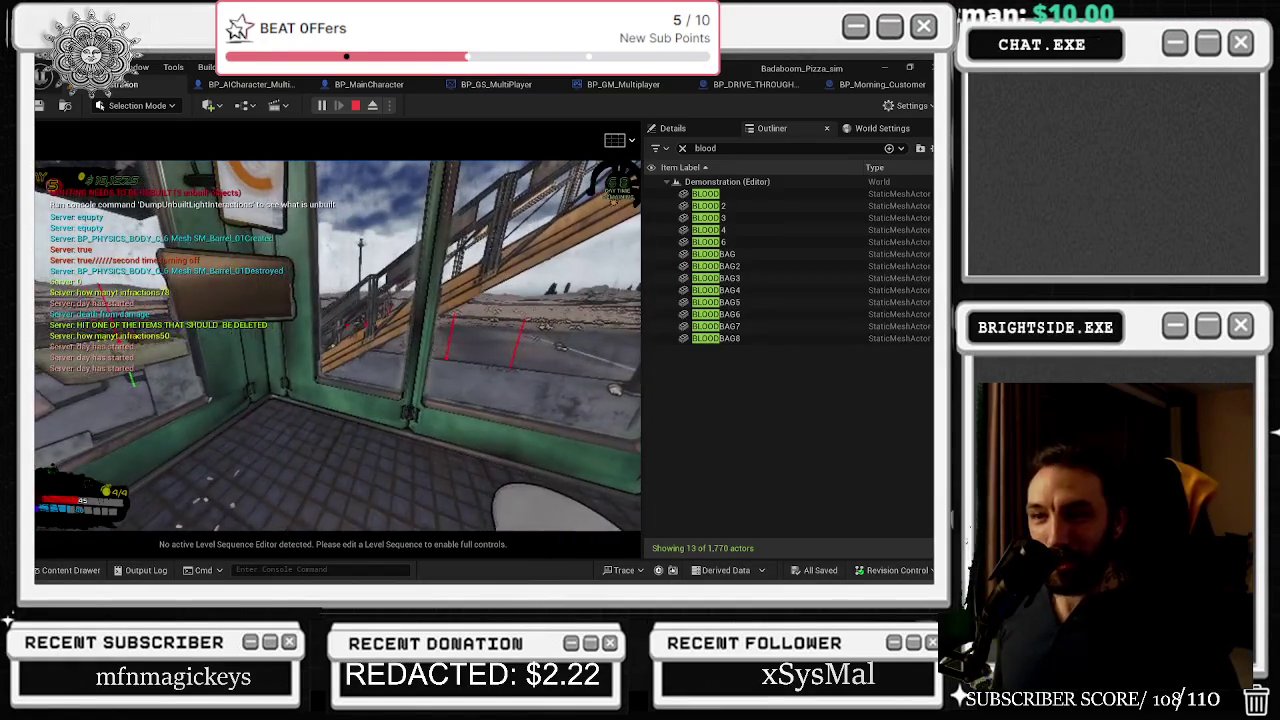
- Check the store and shop rank panels, then walk out onto the lot and detach
key(e)
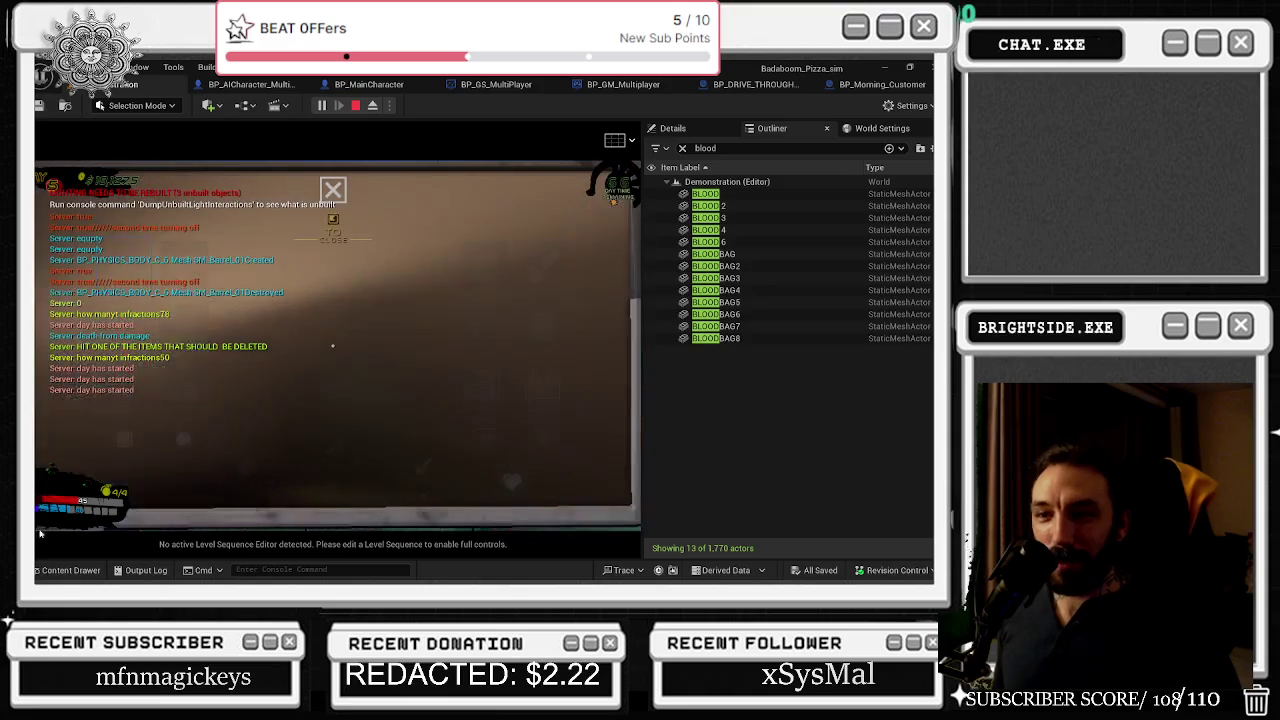
click(117, 449)
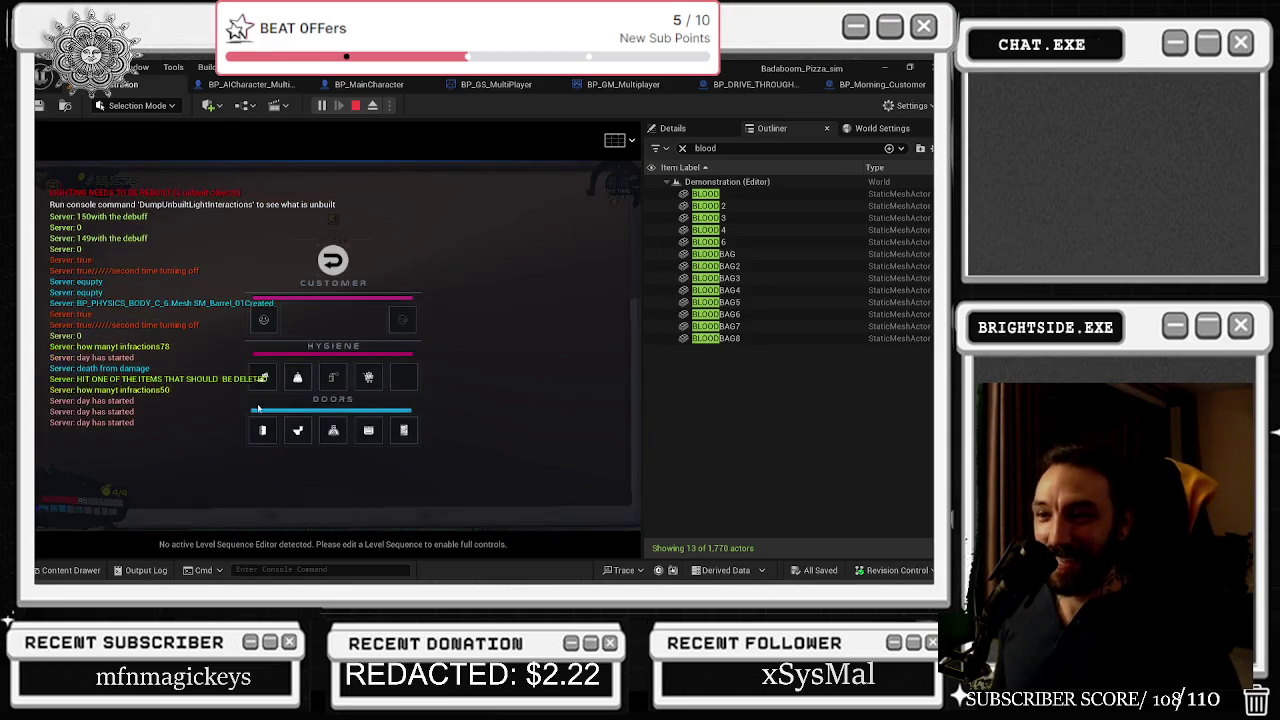
key(Escape)
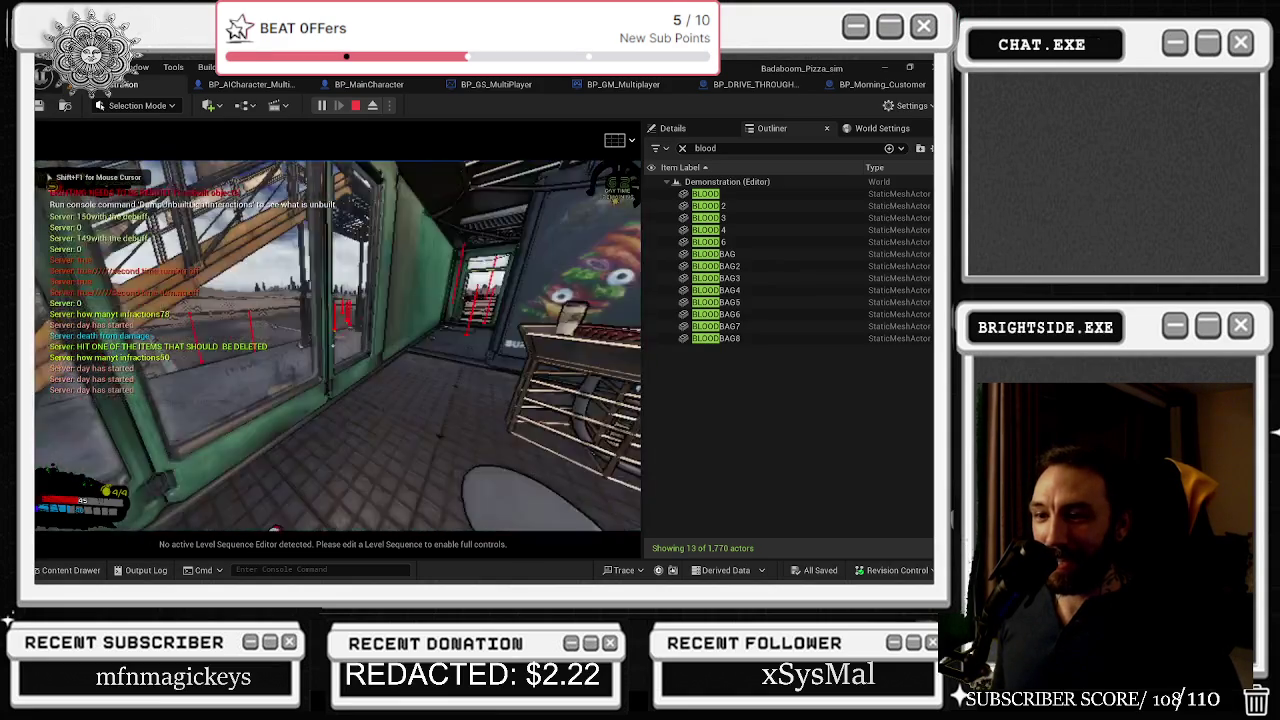
key(w)
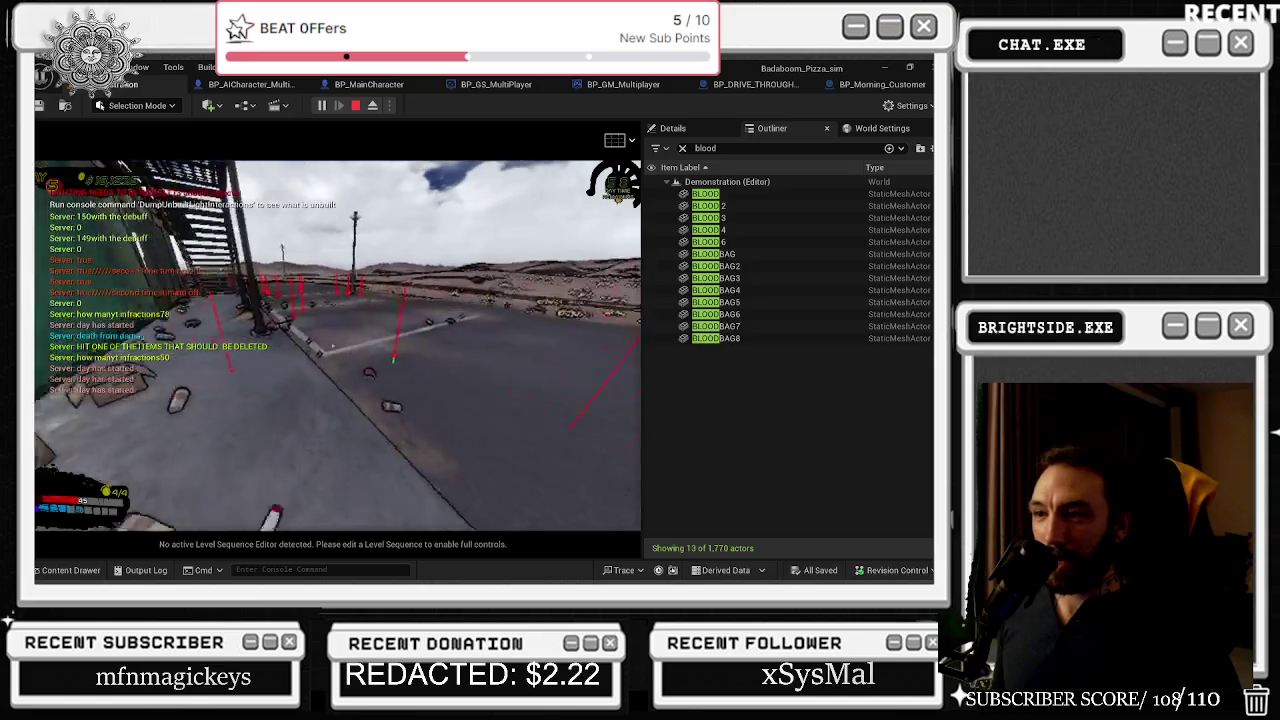
key(alt+Tab)
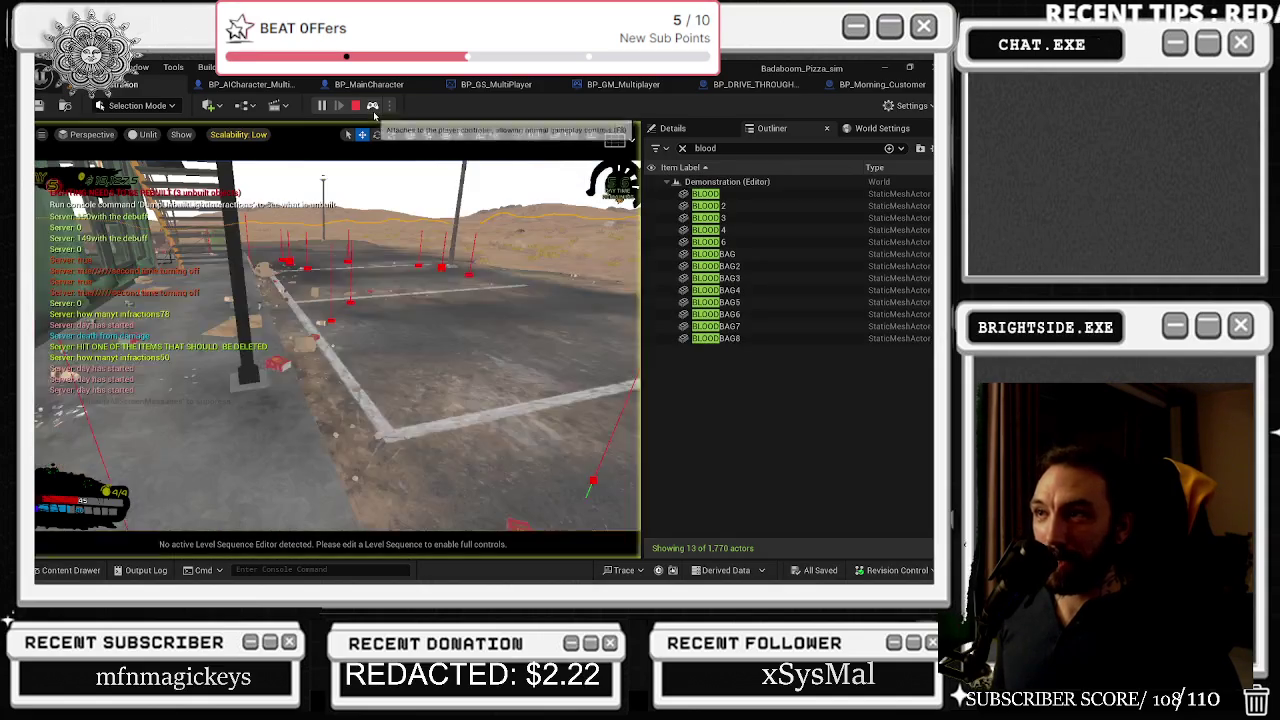
- Change the Outliner search term to 'bloOD' to list the blood actors
click(719, 147)
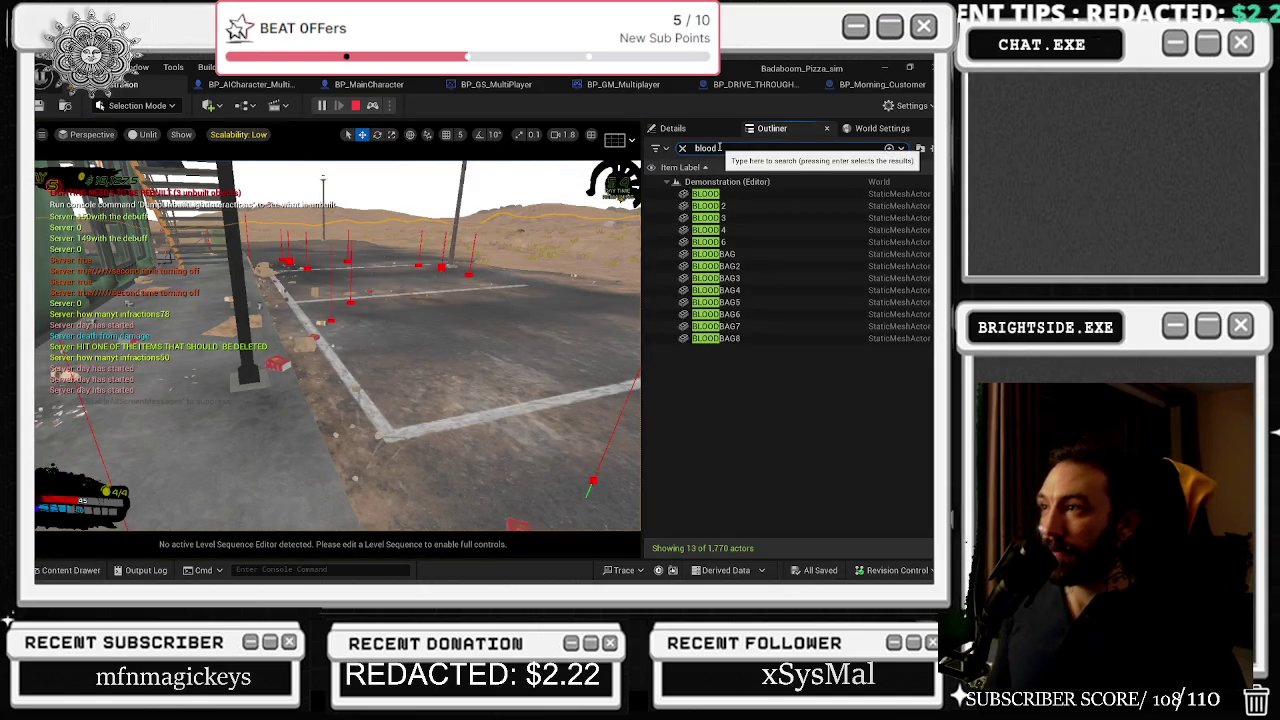
key(BackSpace)
key(BackSpace)
text(OO)
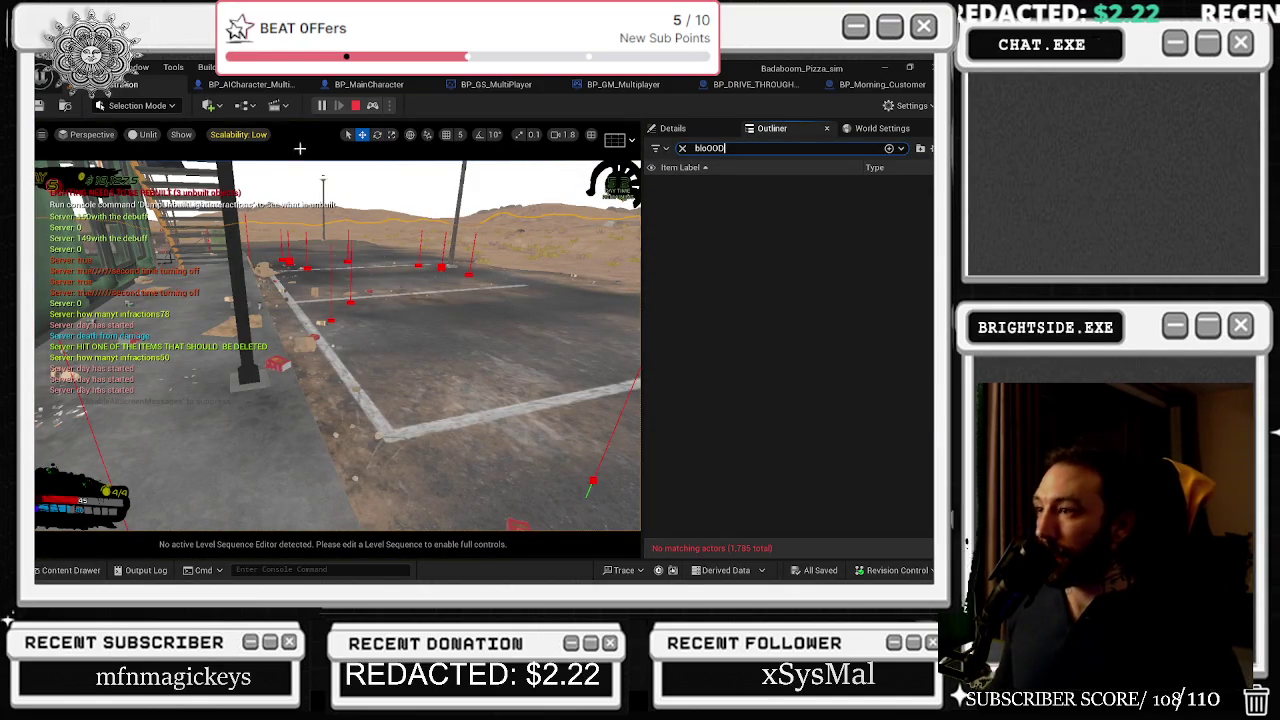
key(BackSpace)
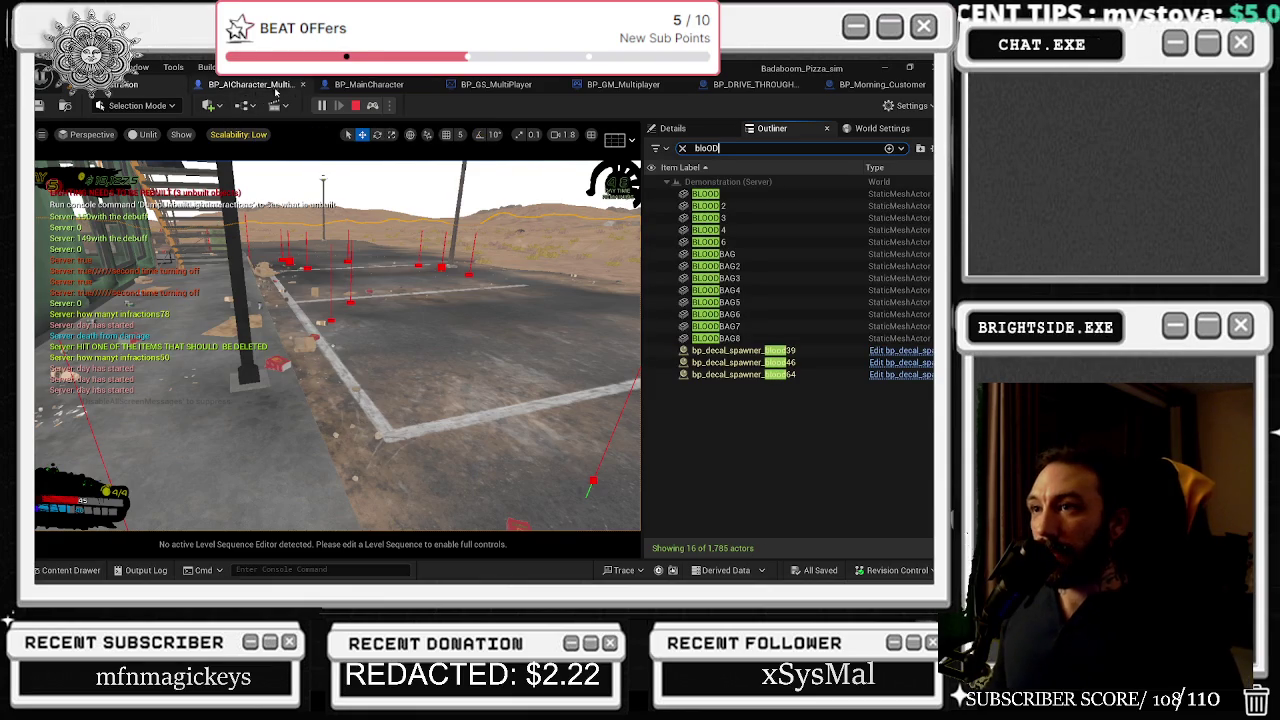
text(D)
- Select bp_decal_spawner_blood39 and eject from the player to the editor view with F8
click(372, 105)
click(740, 350)
click(337, 345)
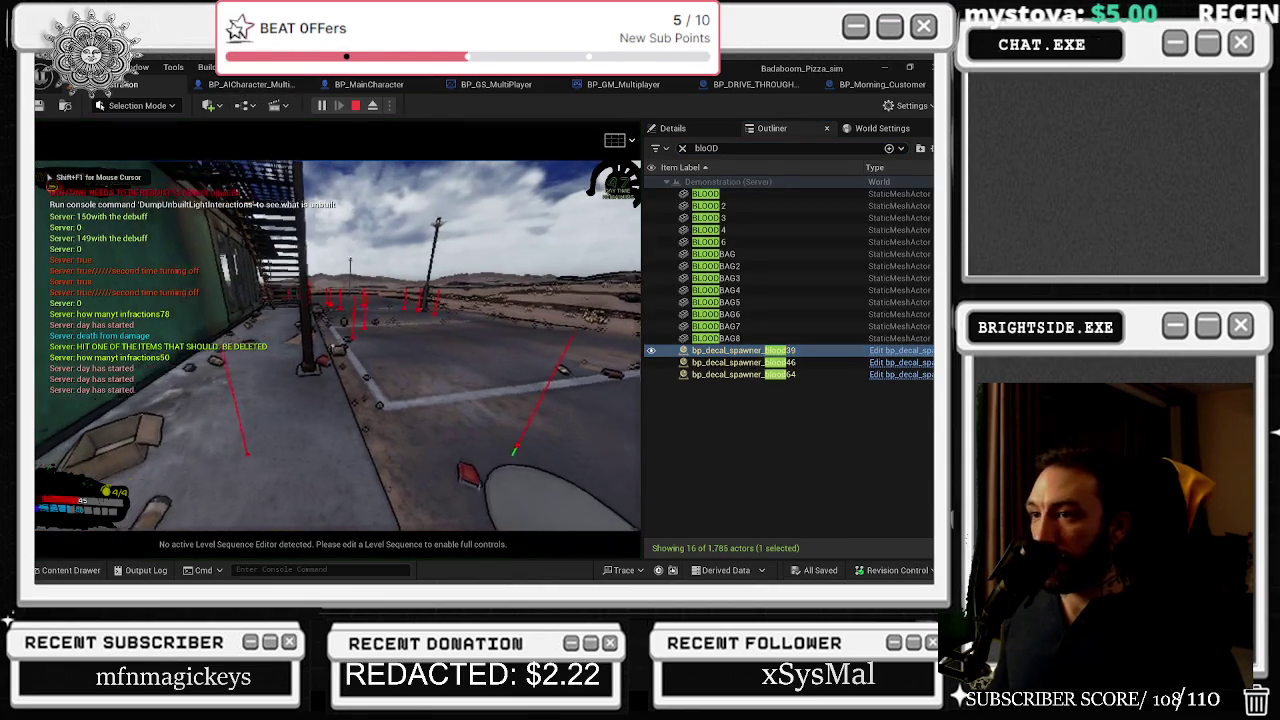
key(alt+Tab)
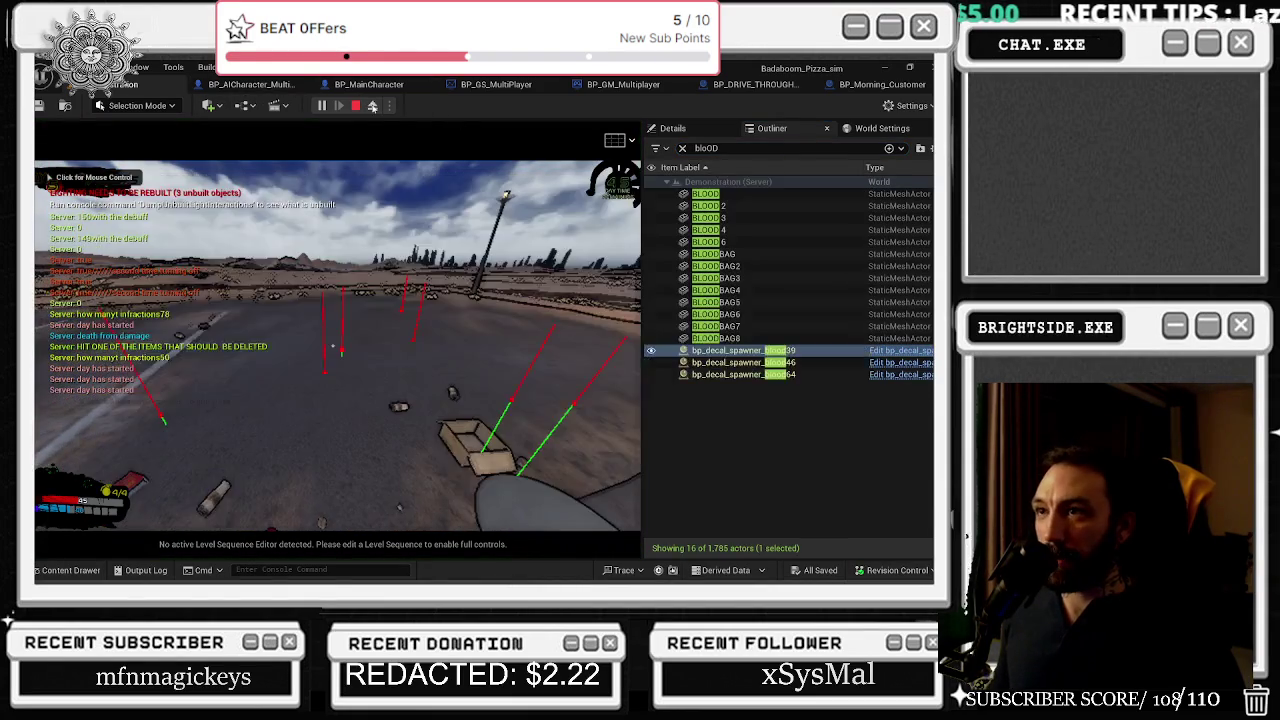
key(F8)
- Focus the view on spawners blood39 and blood46, then select blood64 and look along the railing
double_click(740, 350)
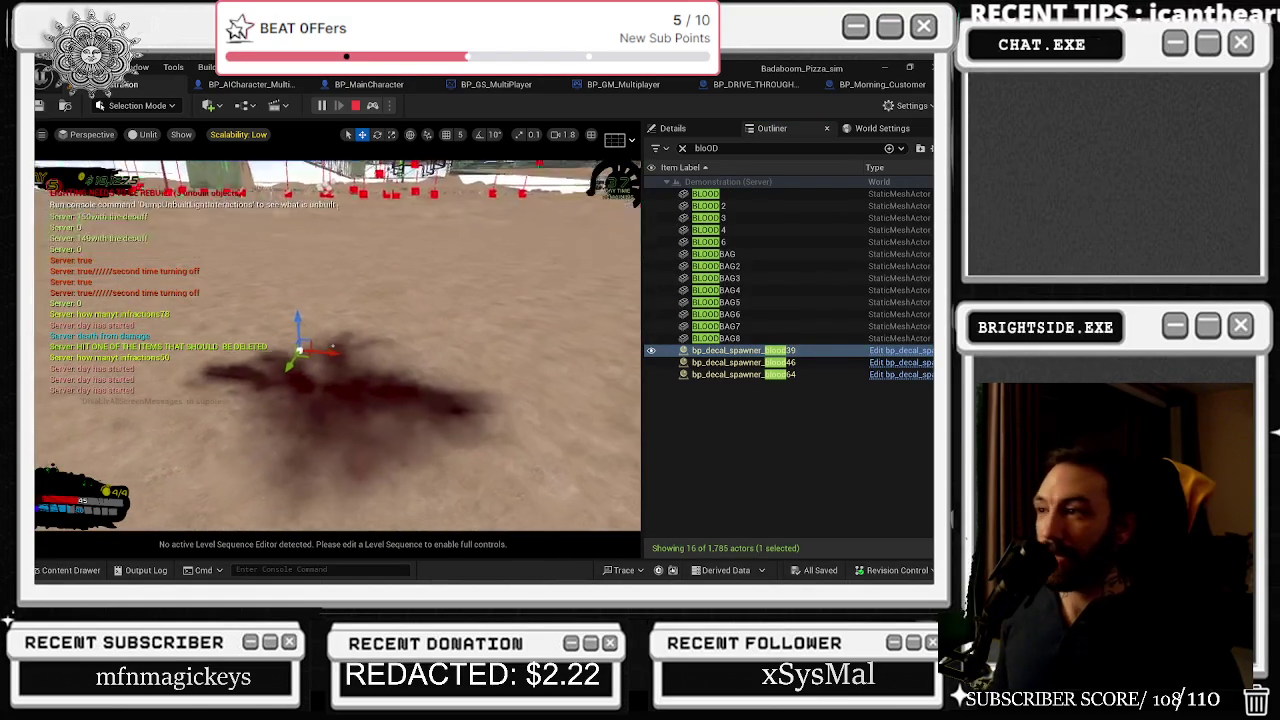
double_click(745, 362)
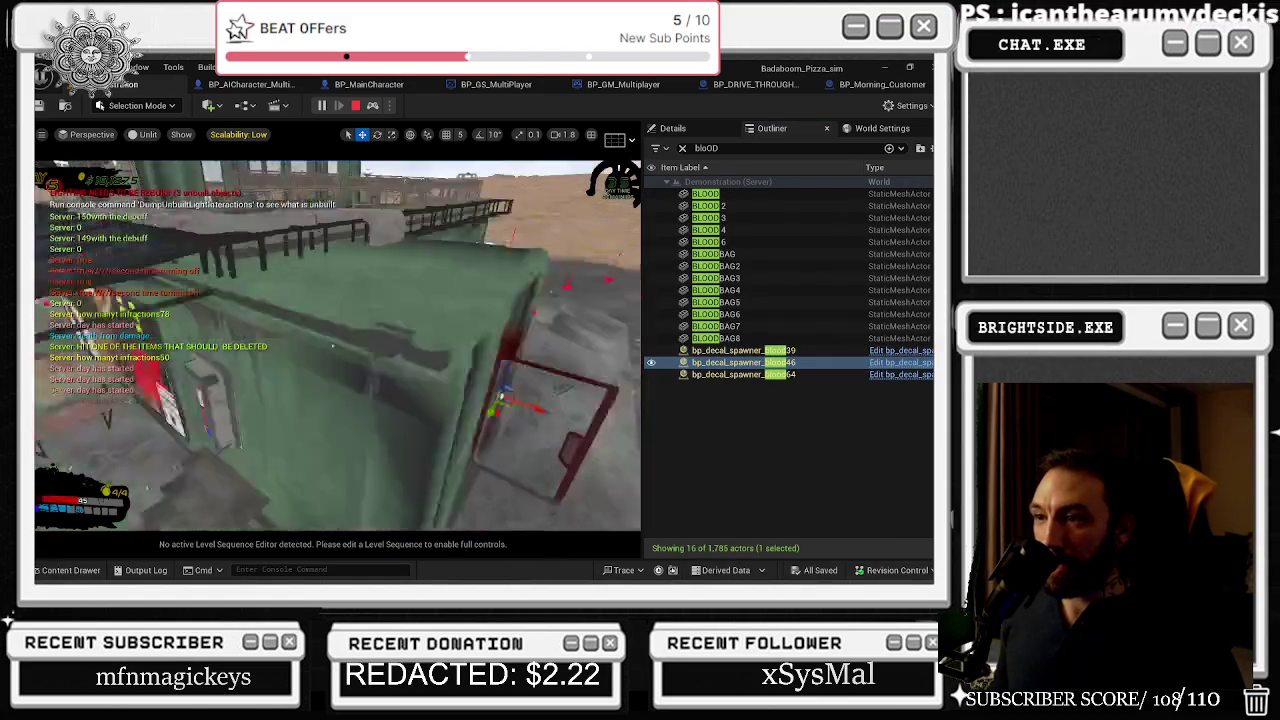
click(758, 374)
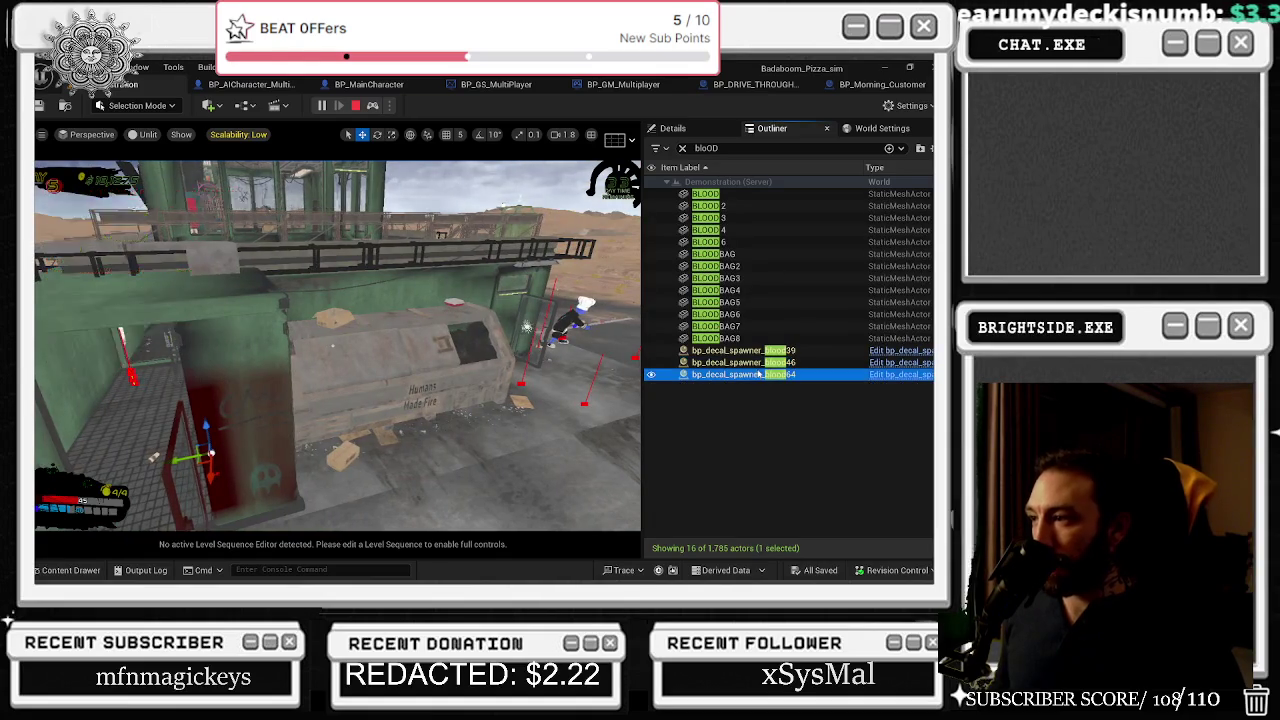
drag(590, 385, 560, 400)
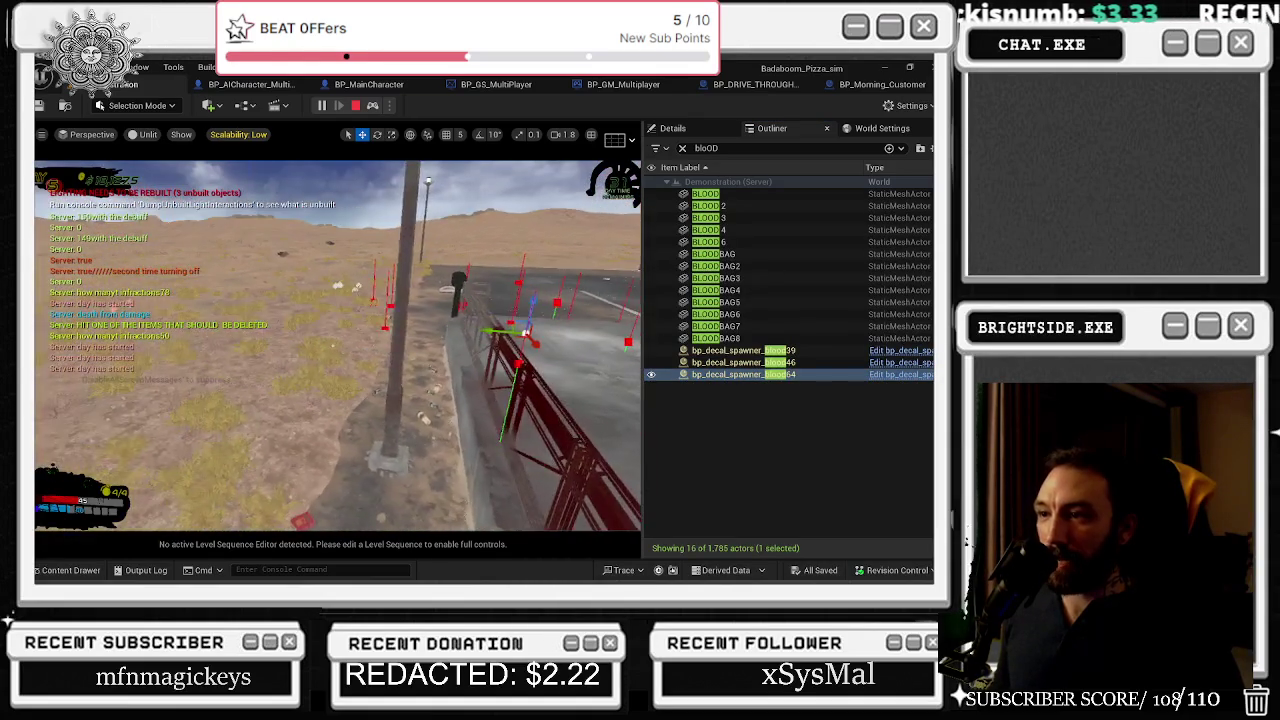
drag(400, 400, 360, 400)
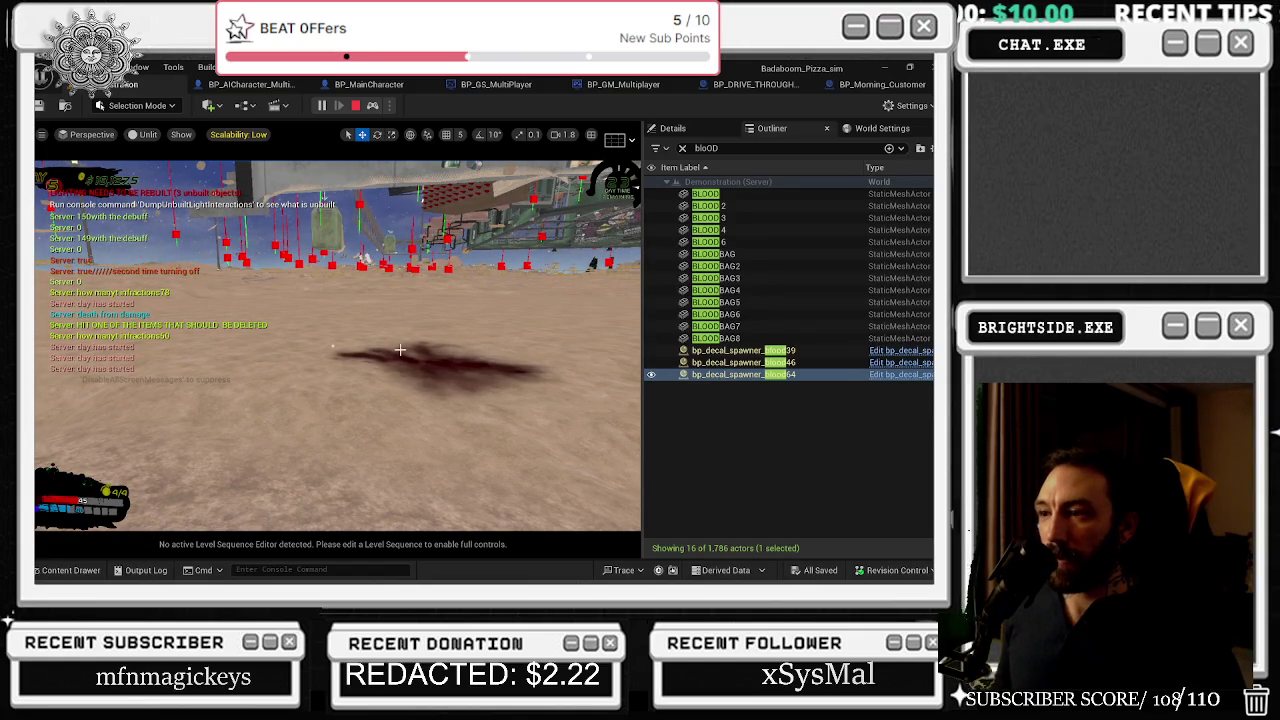
- Refocus on bp_decal_spawner_blood39, orbit around it, frame it with F and tilt down to the ground decal
double_click(740, 350)
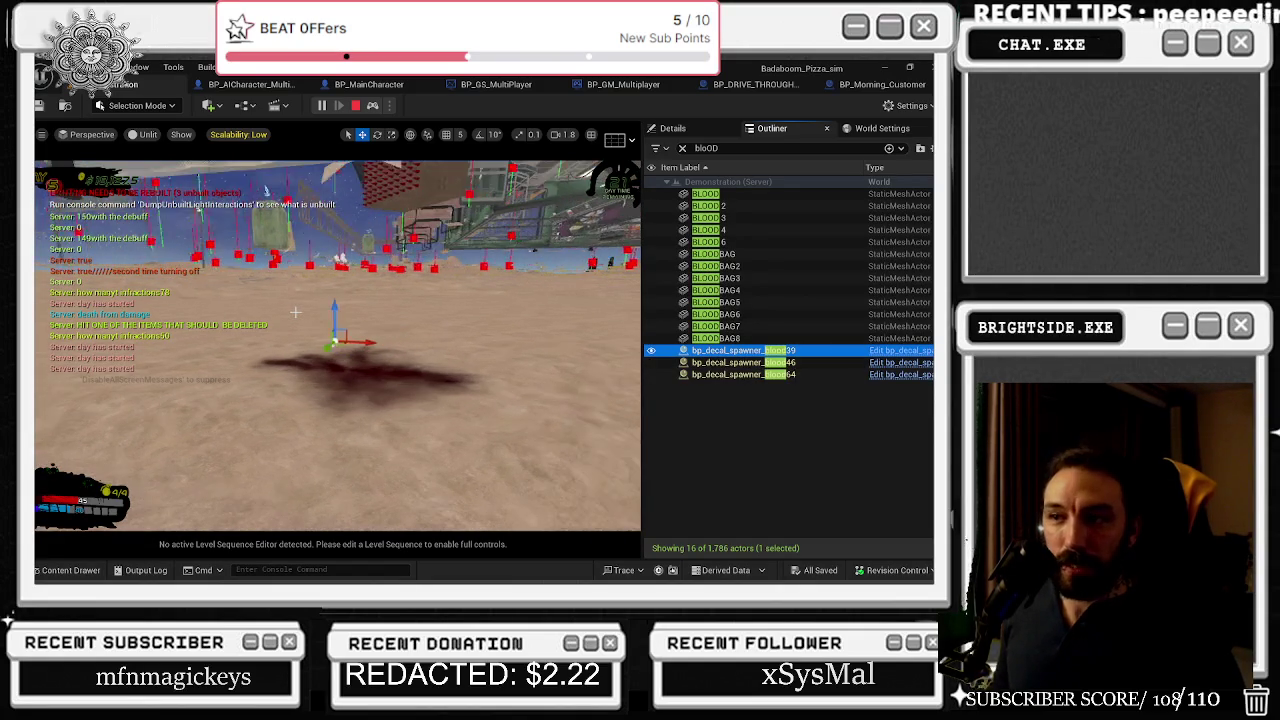
drag(370, 340, 420, 330)
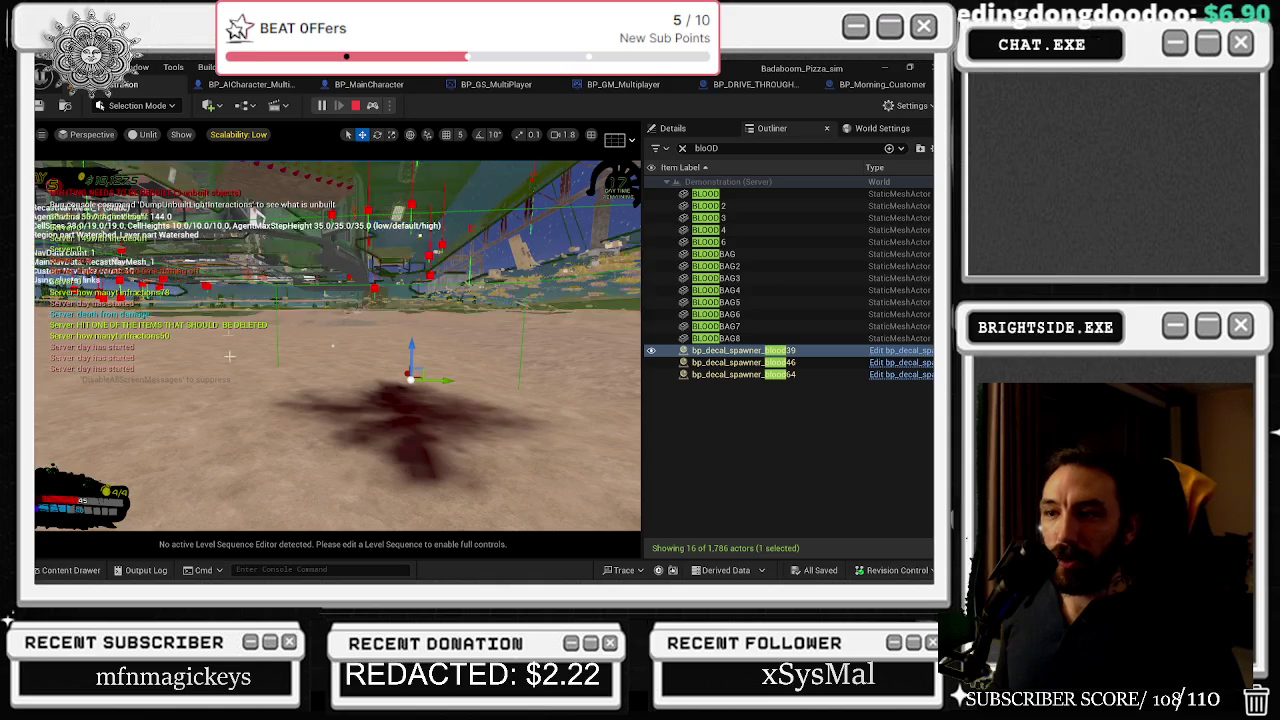
drag(420, 330, 333, 346)
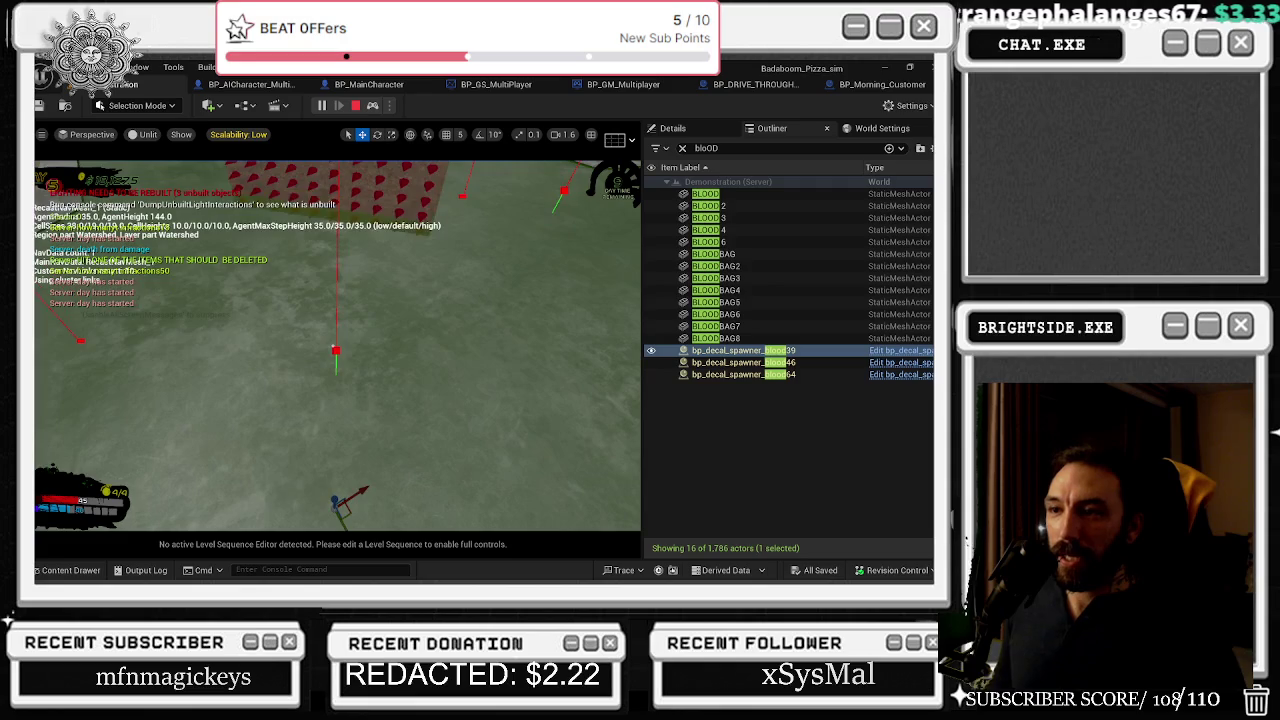
drag(333, 346, 333, 346)
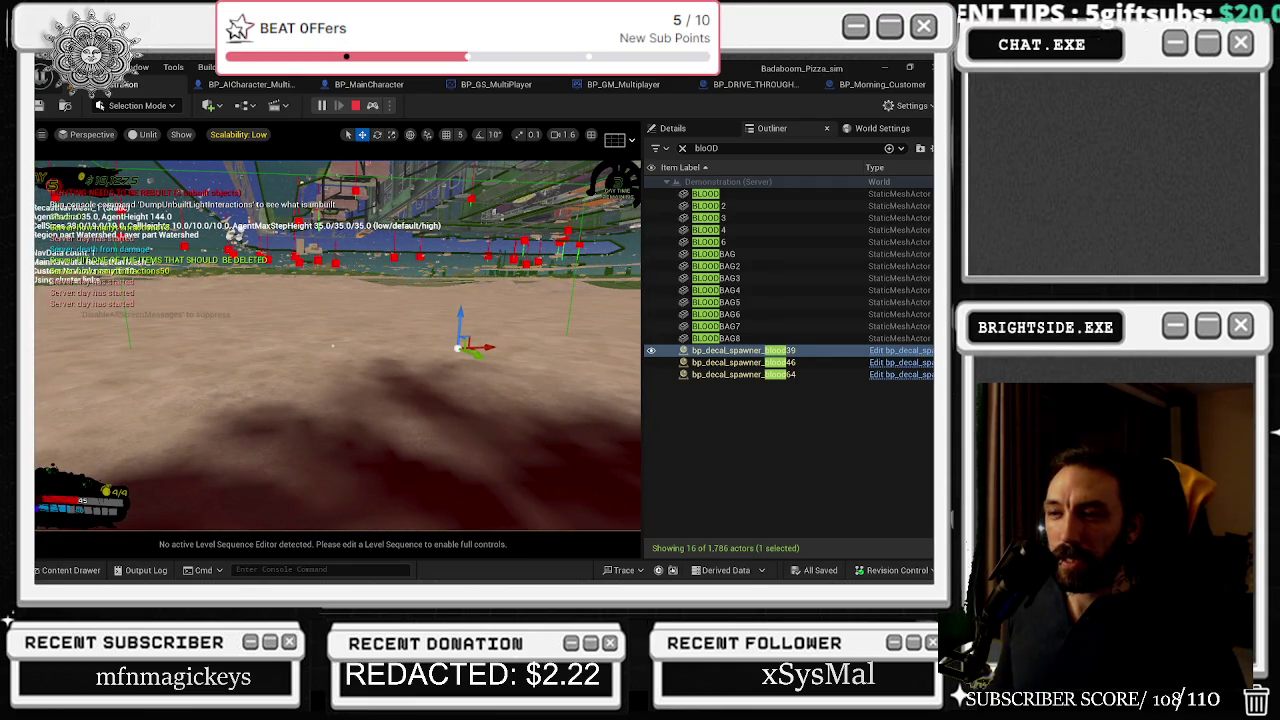
drag(333, 346, 333, 346)
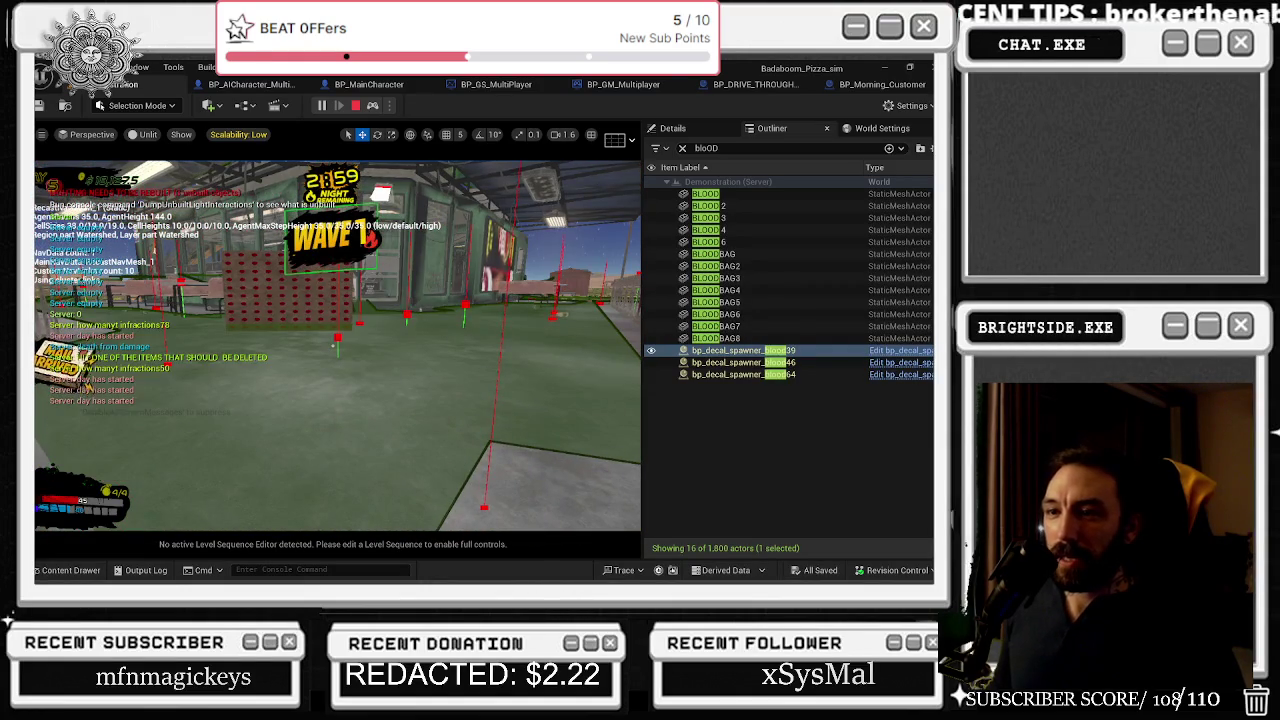
key(f)
mouse_move(333, 346)
mouse_down()
mouse_move(421, 328)
mouse_move(478, 360)
mouse_move(509, 340)
mouse_up()
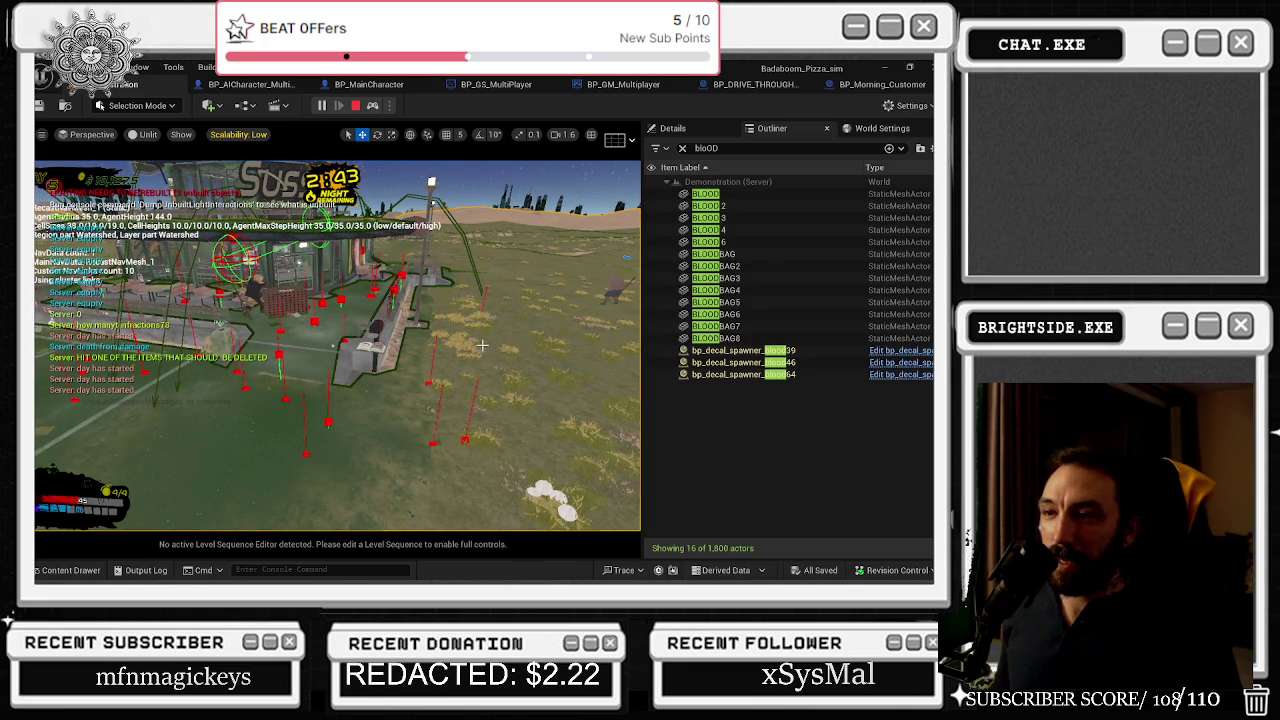
- Walk the player up to the dark blood splat on the ground, then back away toward the building
key(w)
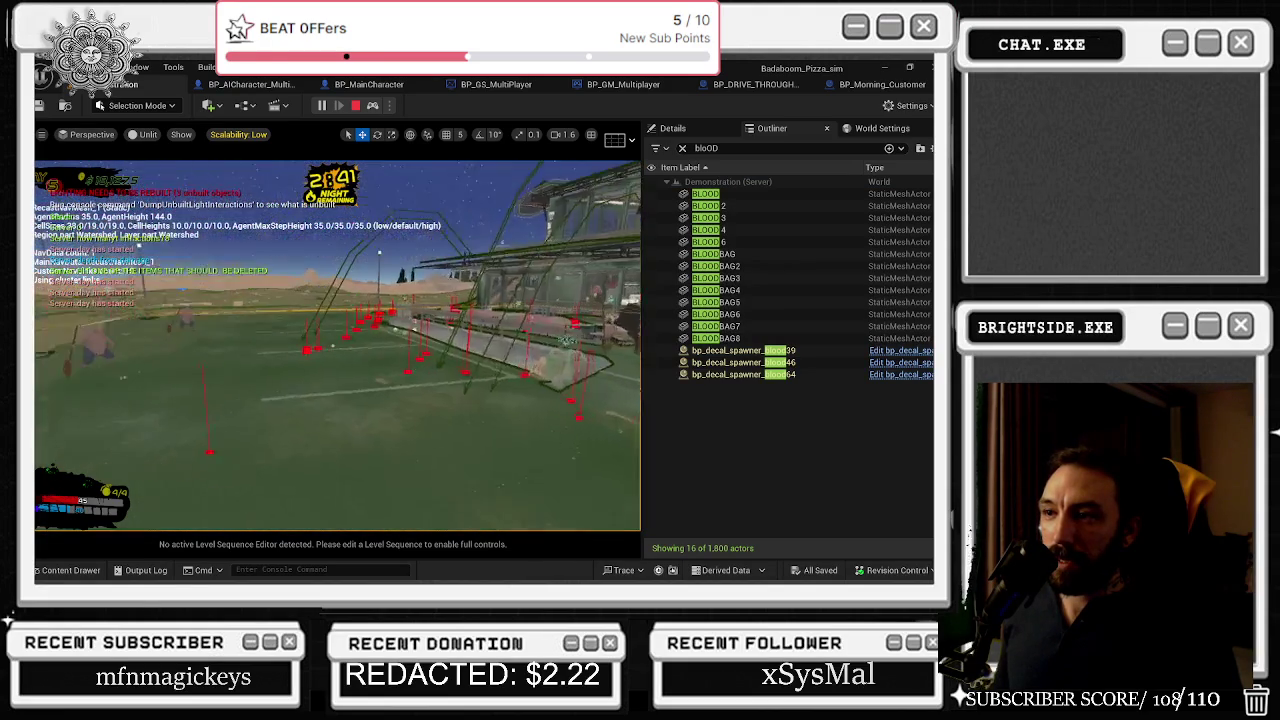
key(w)
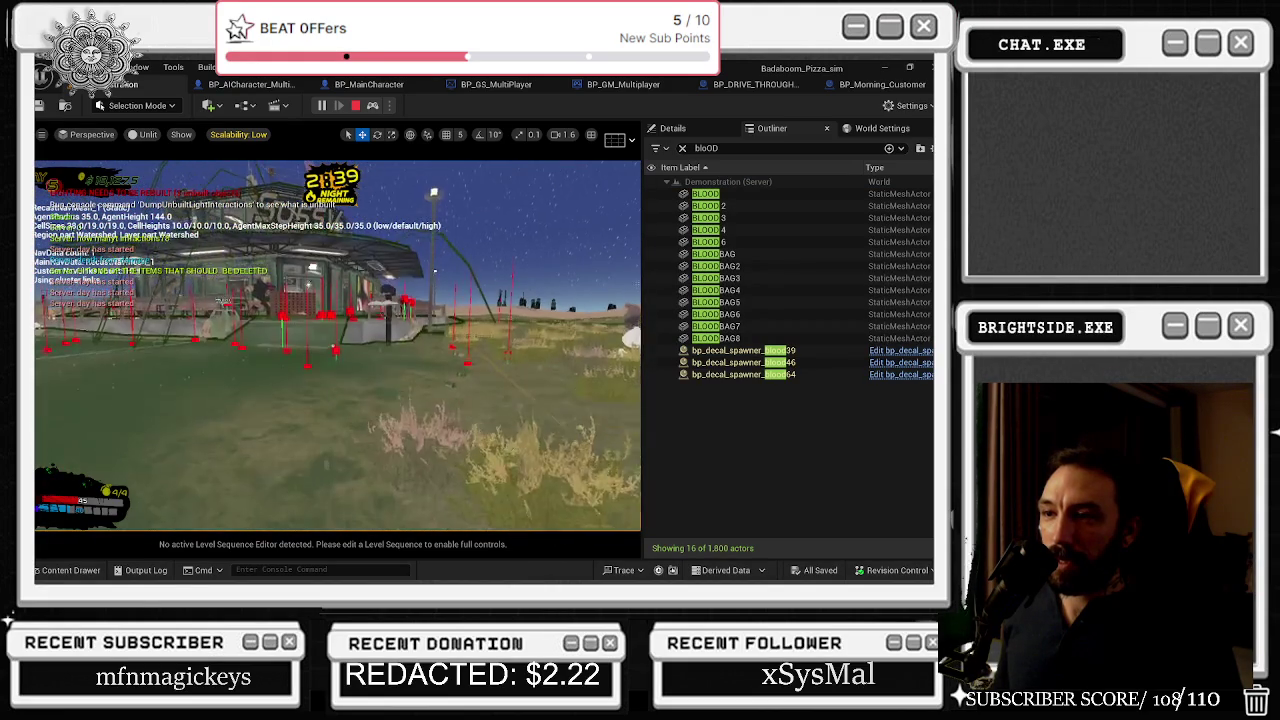
key(w)
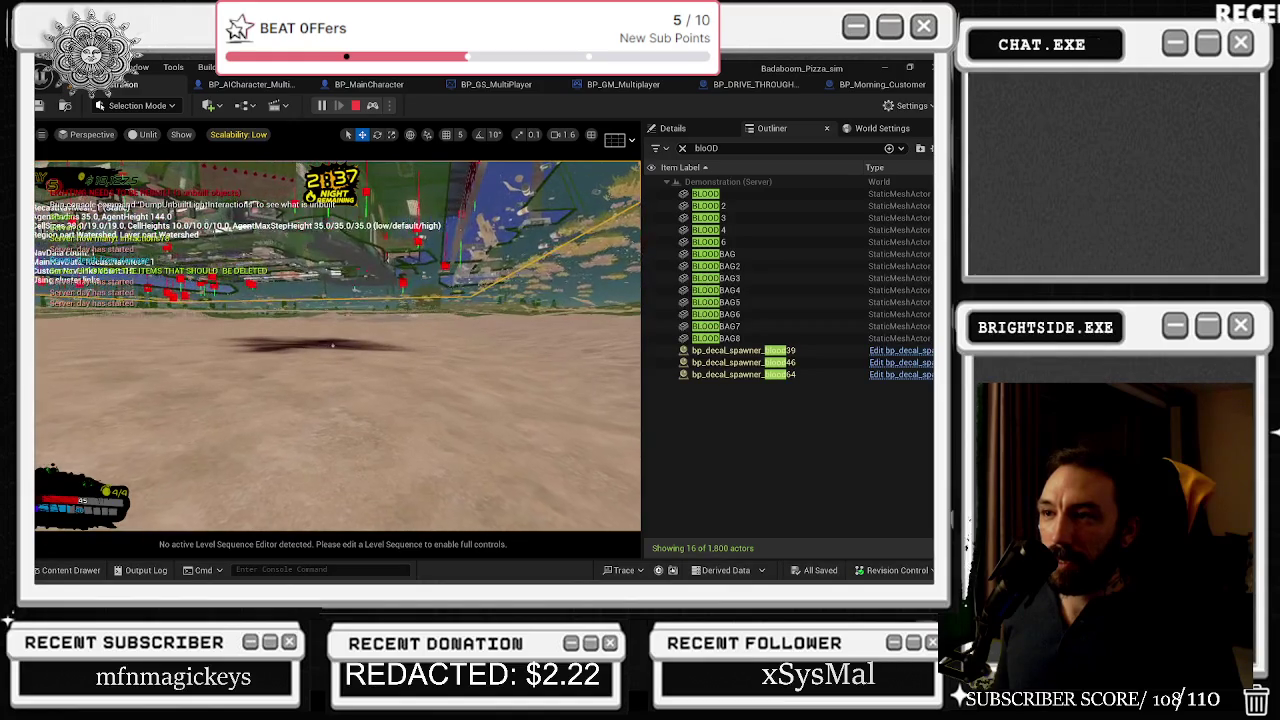
key(s)
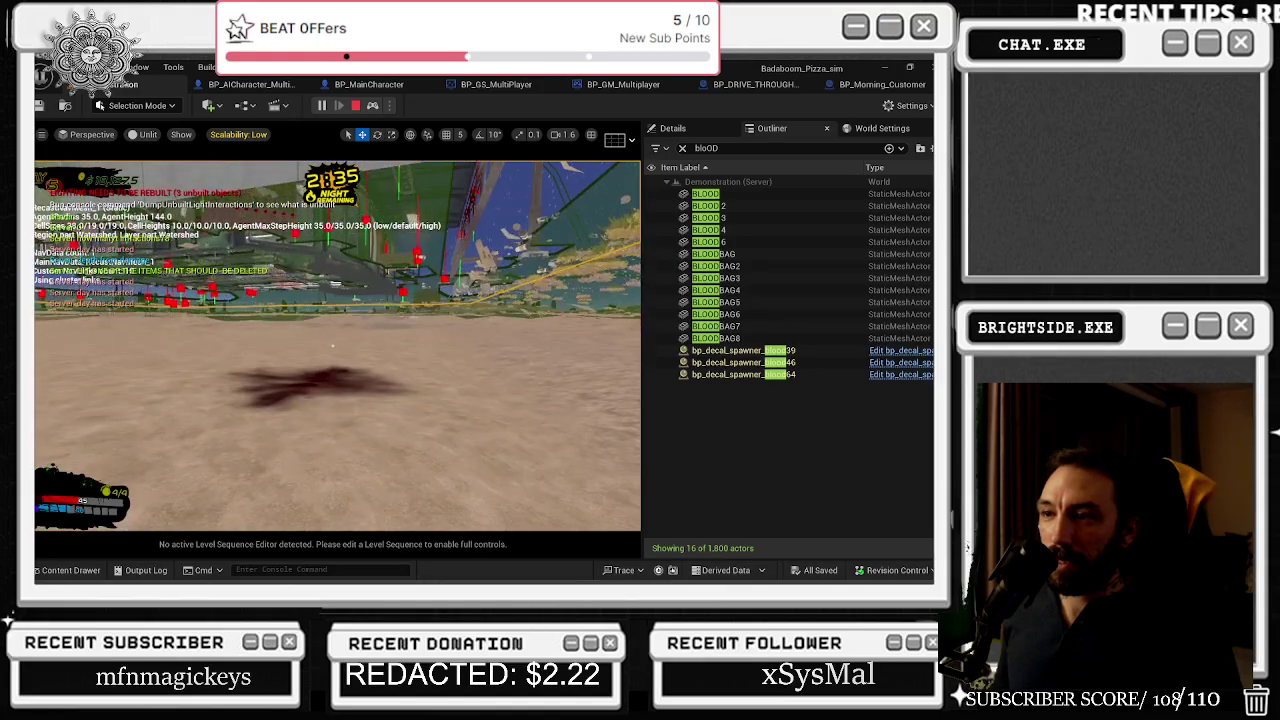
key(w)
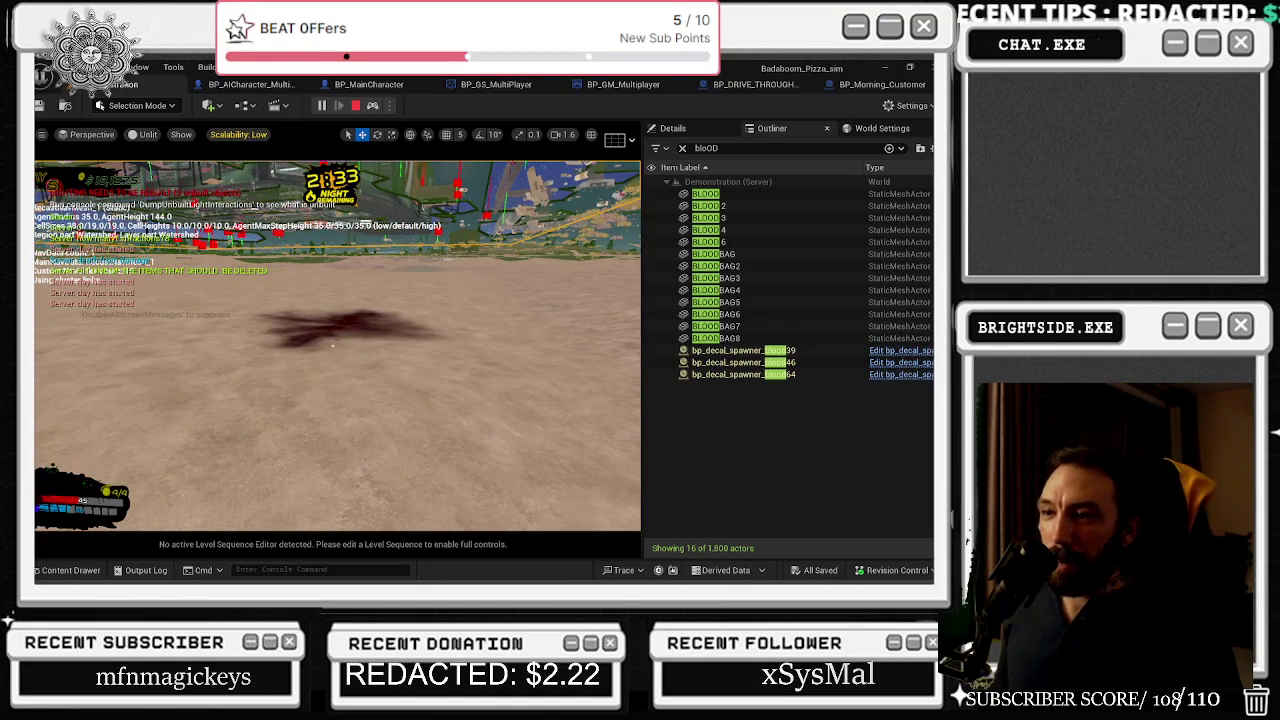
key(s)
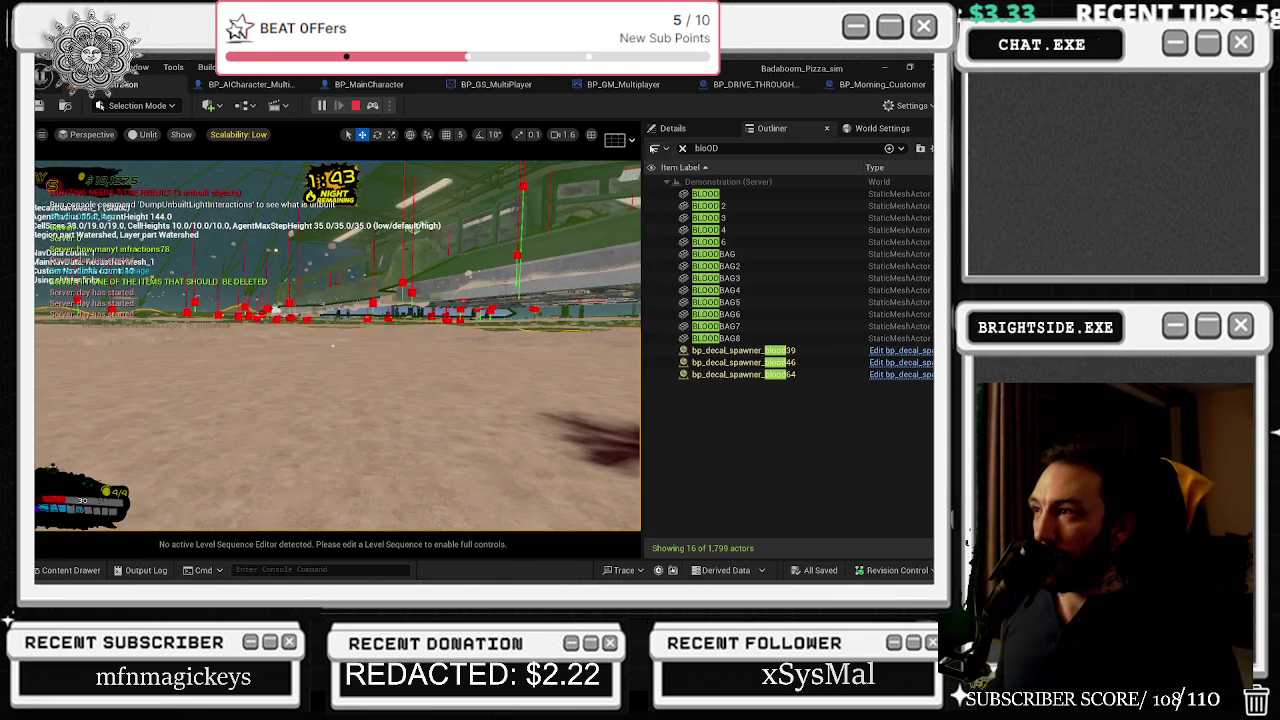
- Glance at the World Settings, then select Landscape3 from the filtered outliner list
click(880, 128)
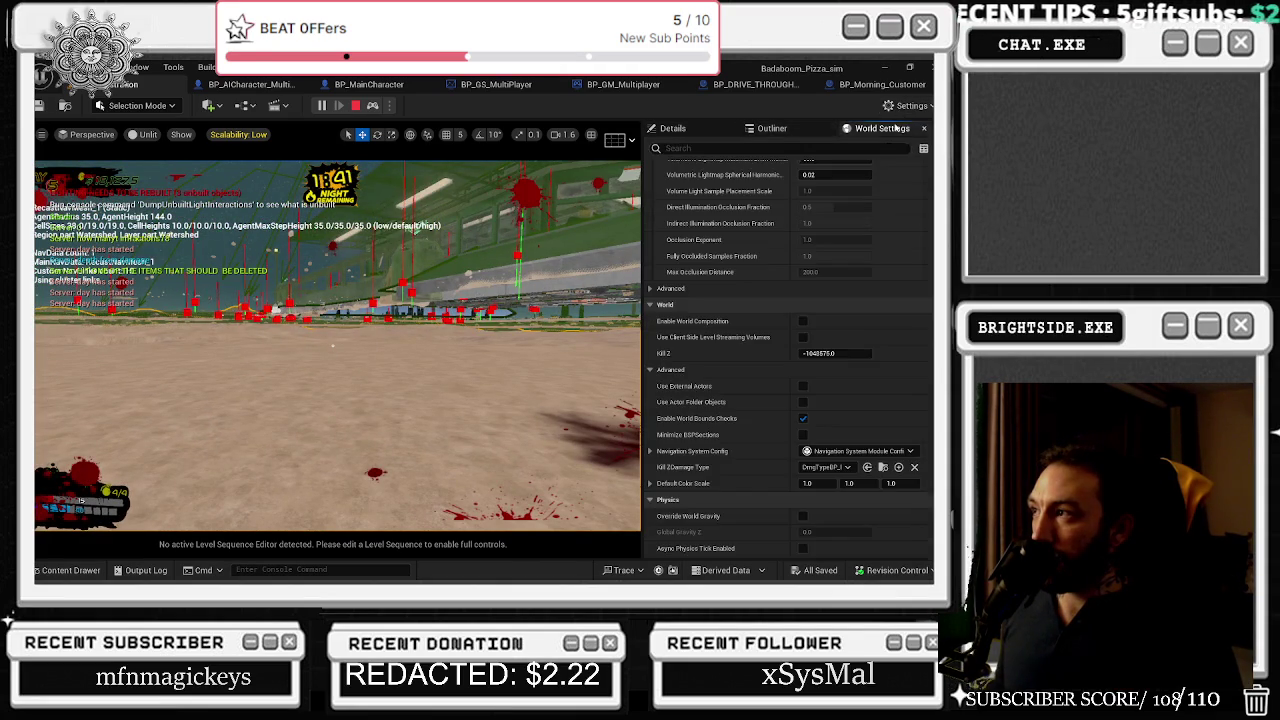
click(815, 133)
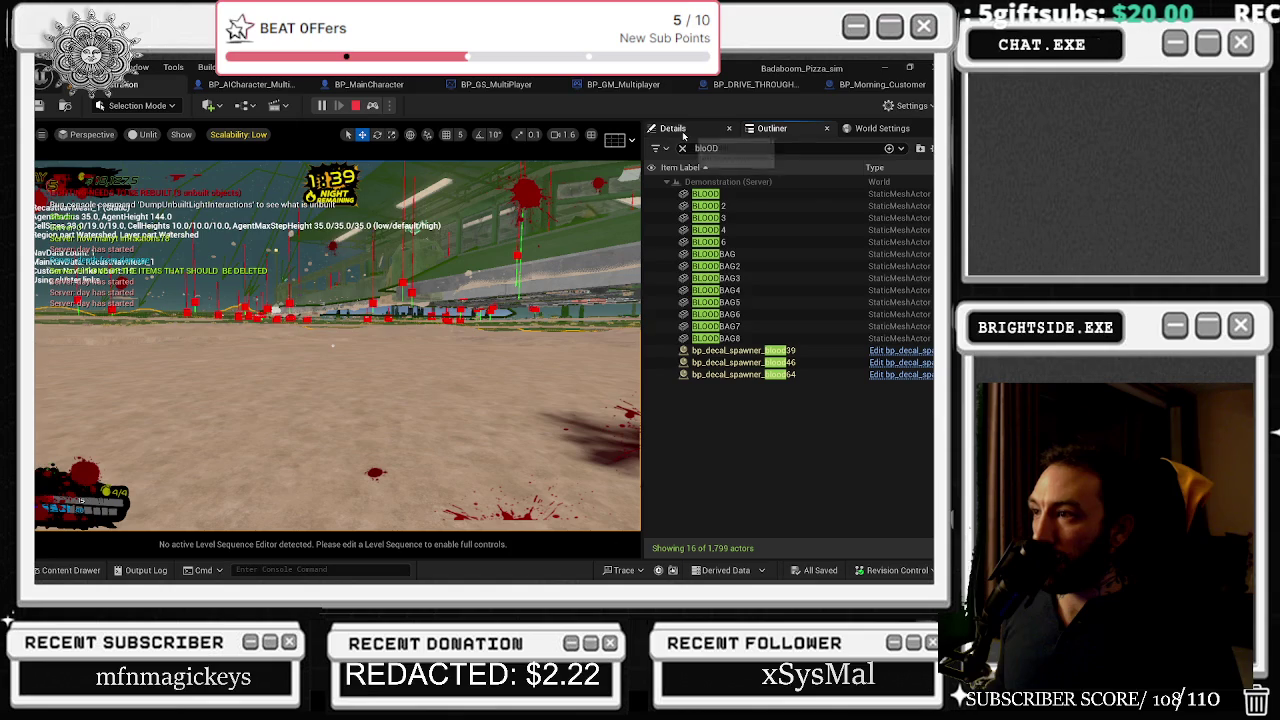
click(682, 133)
- Compare Landscape3's and Landscape0's Default Phys Material, then stop the play session
scroll(862, 431, down, 10)
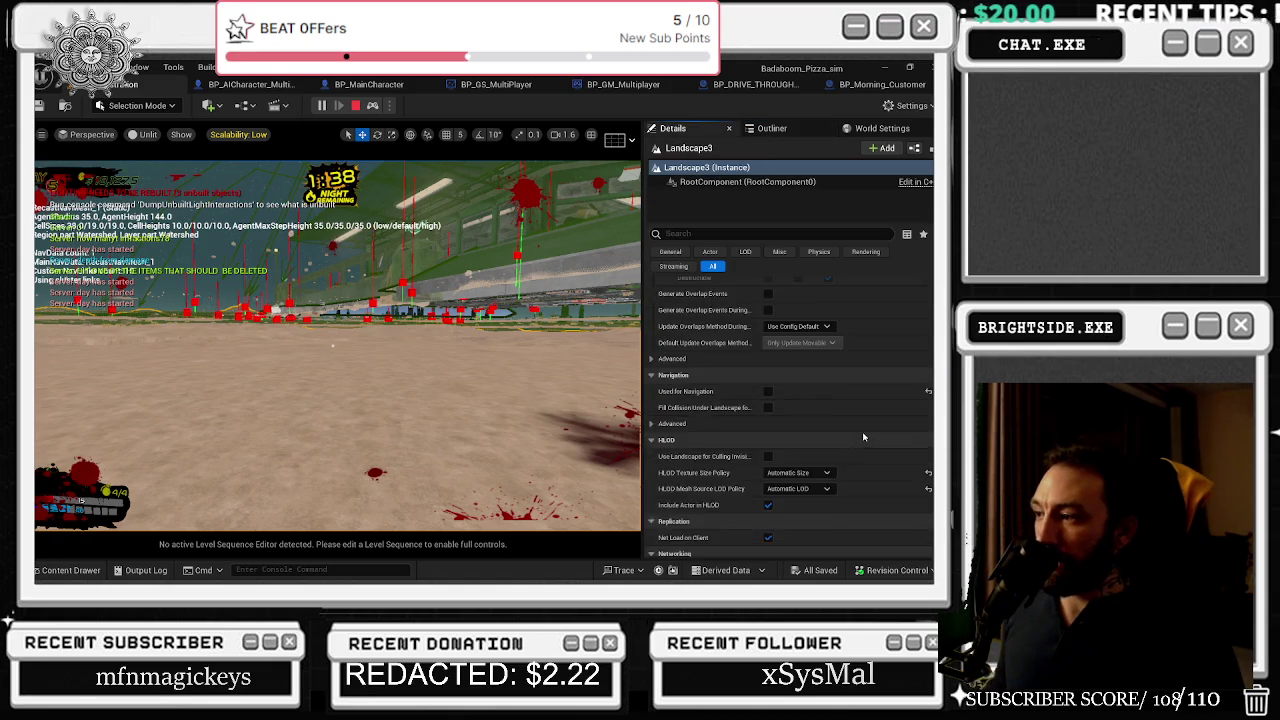
scroll(857, 455, down, 10)
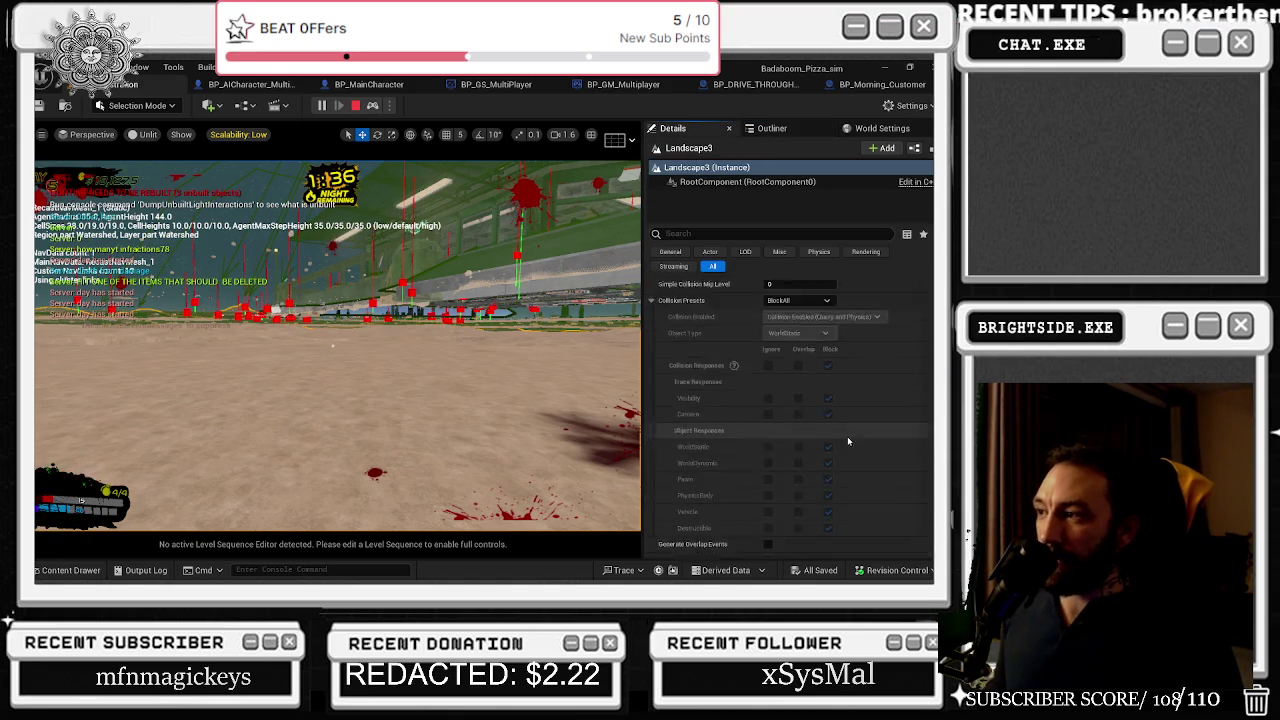
scroll(839, 438, down, 10)
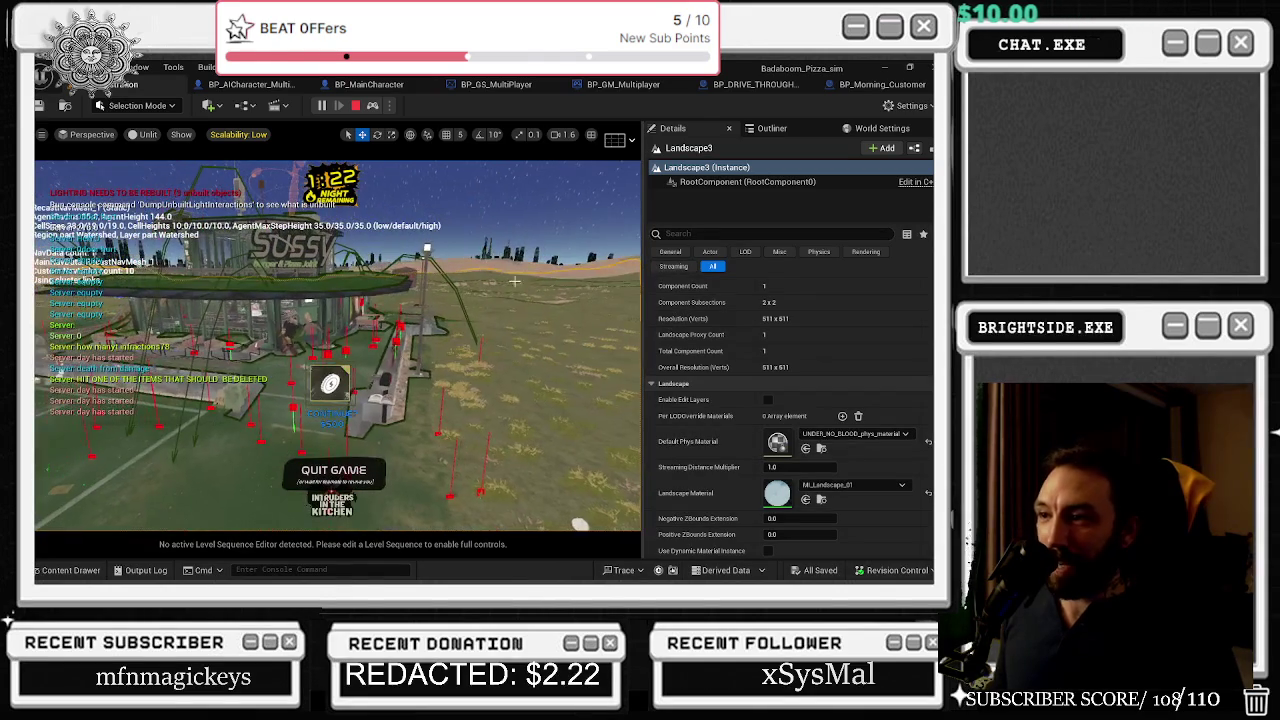
click(489, 320)
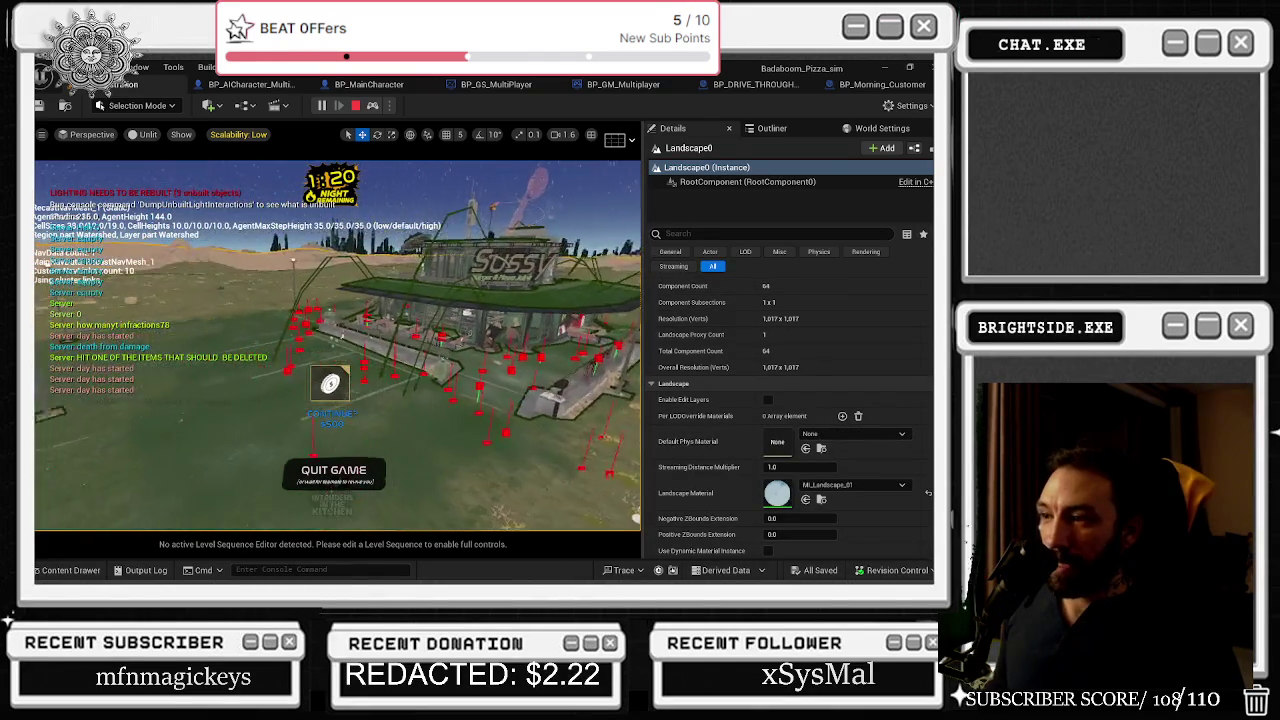
key(Escape)
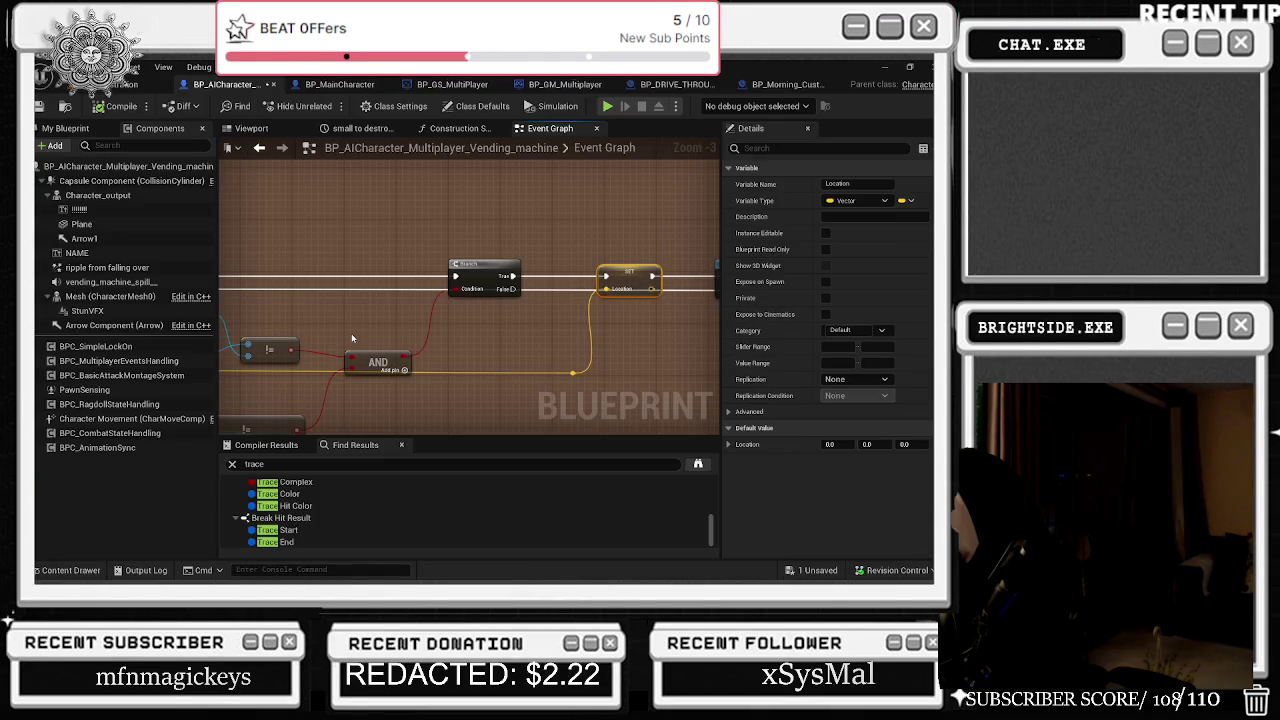
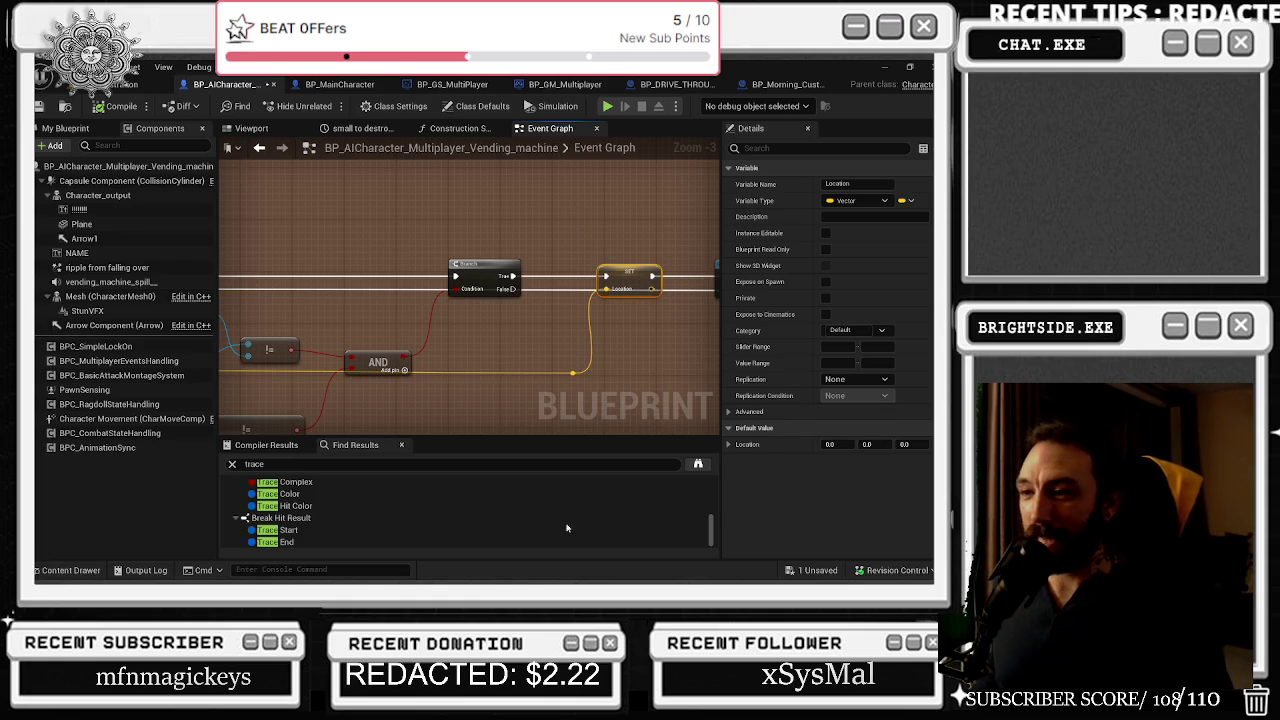
- Pan across the Branch, Break Hit Result and != nodes, then return to the level with Landscape3
mouse_move(331, 353)
mouse_down()
mouse_move(517, 378)
mouse_move(549, 350)
mouse_up()
mouse_move(441, 426)
mouse_down()
mouse_move(491, 321)
mouse_move(376, 342)
mouse_up()
mouse_move(435, 260)
mouse_down()
mouse_move(460, 270)
mouse_move(466, 310)
mouse_up()
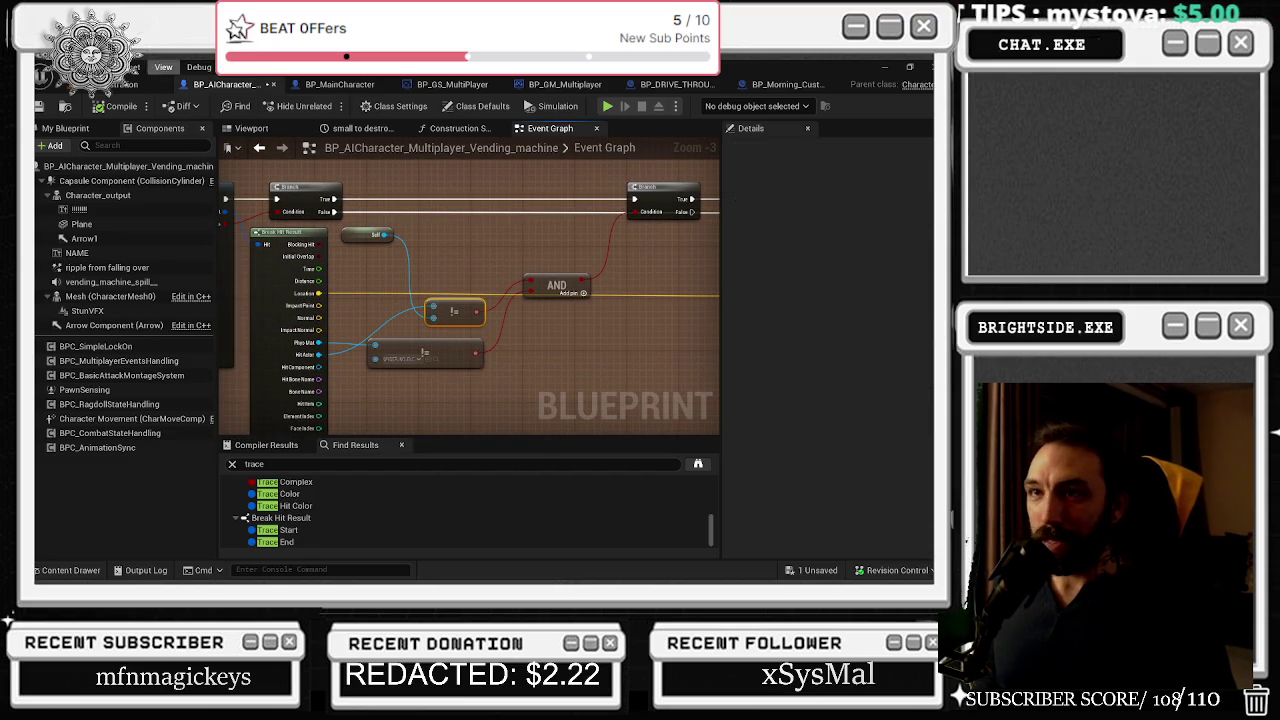
key(alt+Tab)
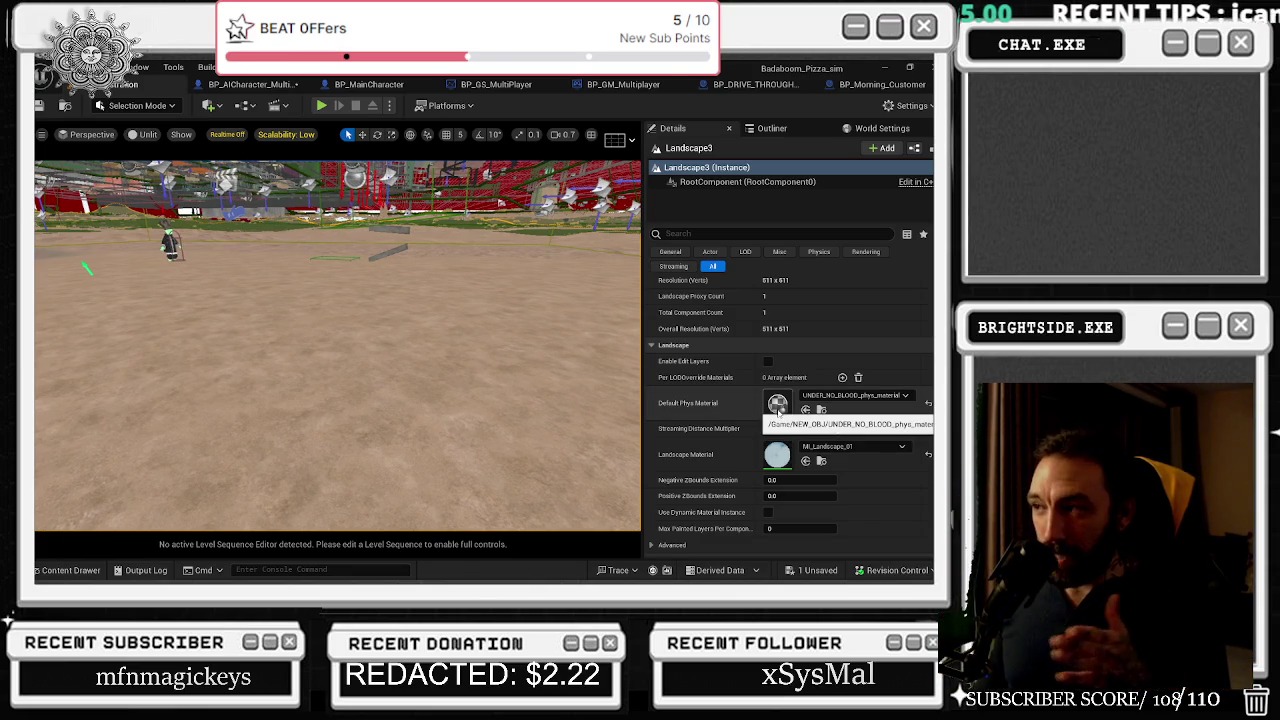
- Add a new entry to Landscape3's Tags and set it to NOSPAWN
scroll(797, 396, up, 4)
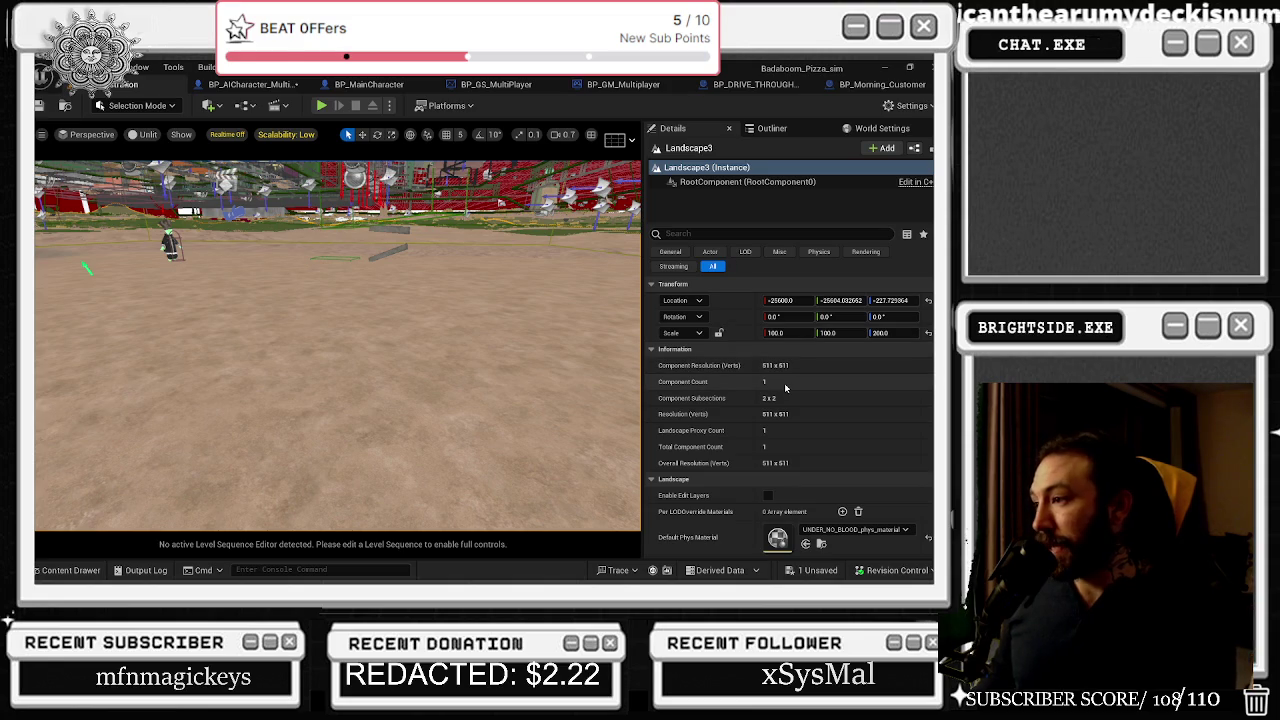
key(ctrl+f)
text(tag)
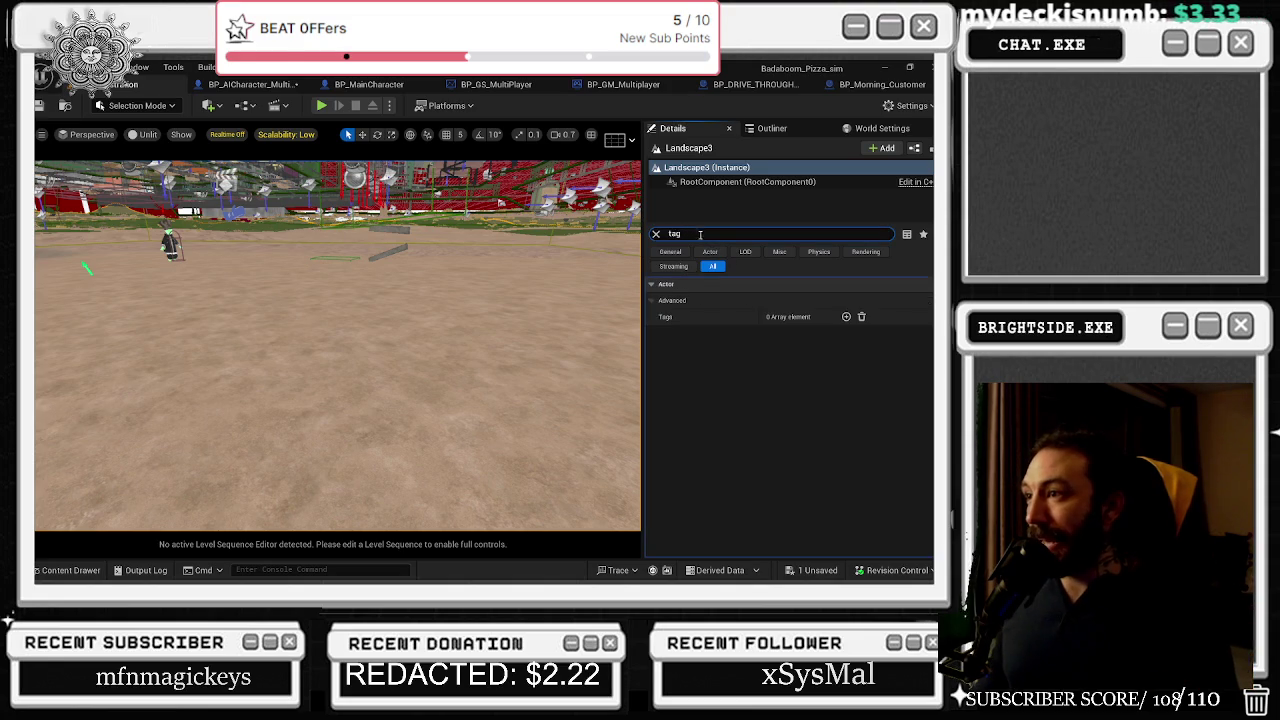
click(846, 316)
click(794, 333)
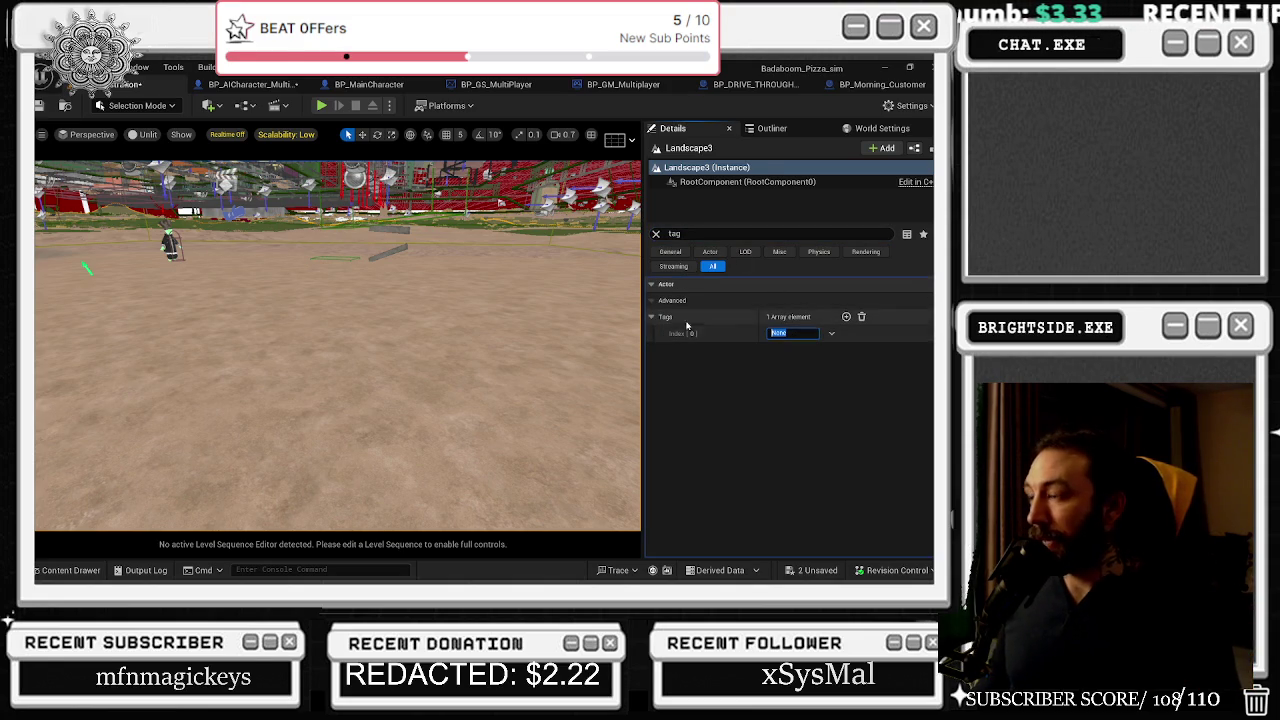
text(NOSPAWN)
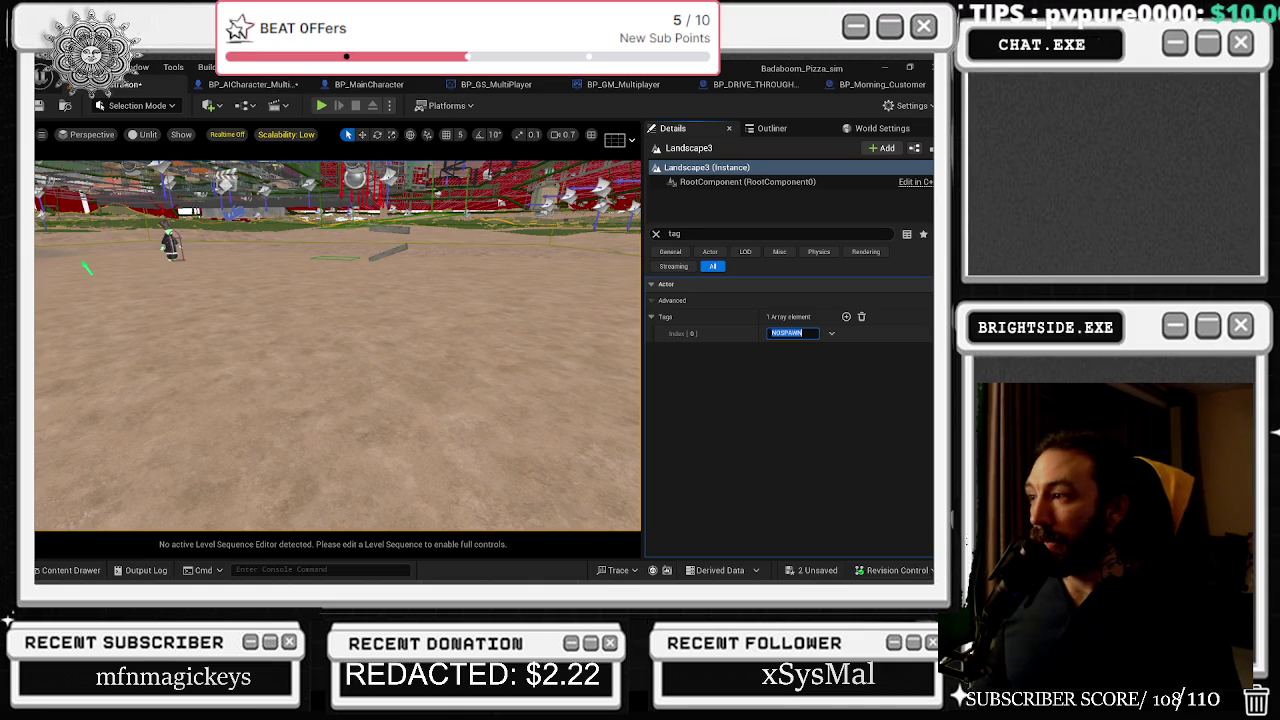
- Save the level and switch to the BP_Morning_Customer blueprint
mouse_move(82, 282)
mouse_down()
mouse_move(140, 330)
mouse_move(170, 280)
mouse_up()
key(ctrl+s)
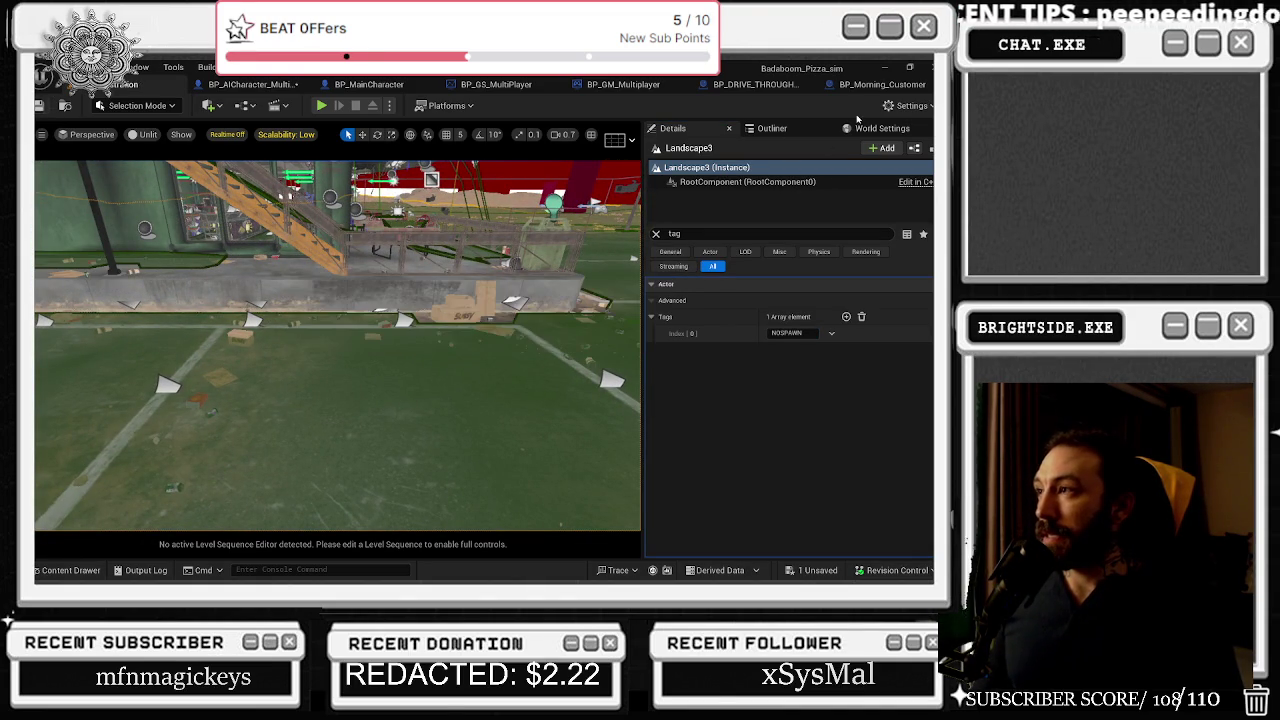
click(882, 84)
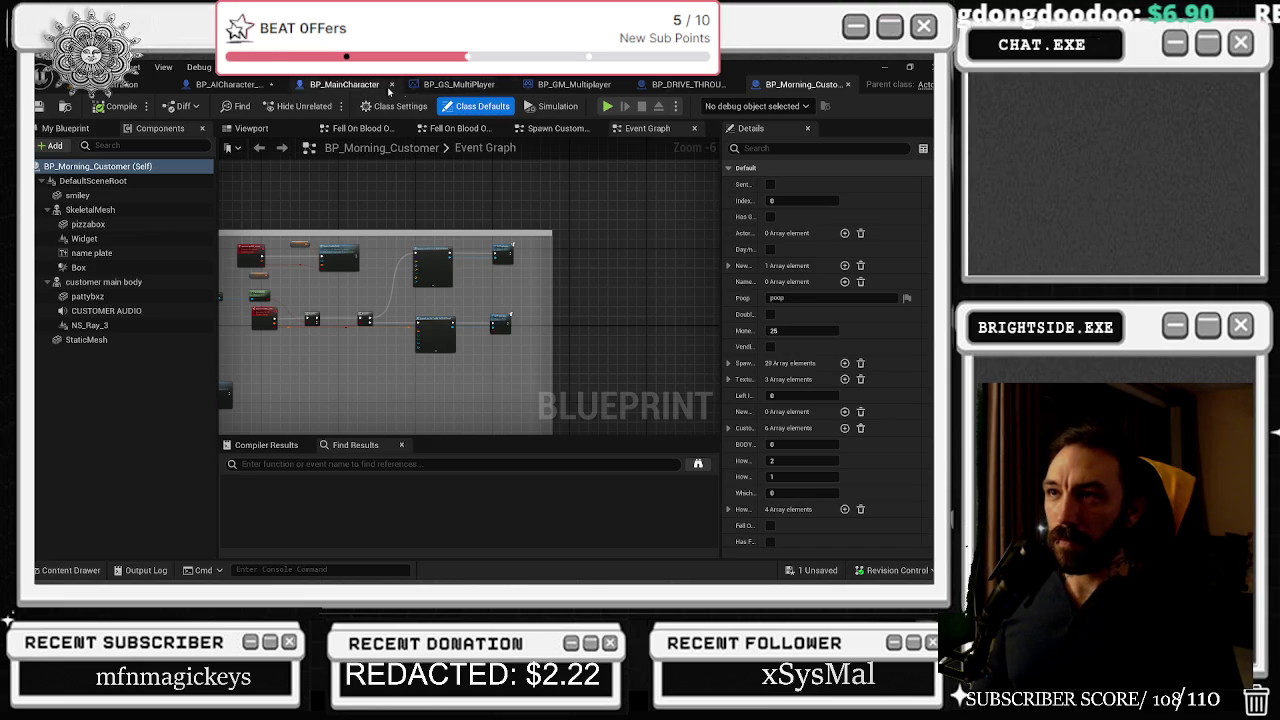
- In the vending machine blueprint, frame Break Hit Result's lower pins and browse actions for Hit Component
click(232, 84)
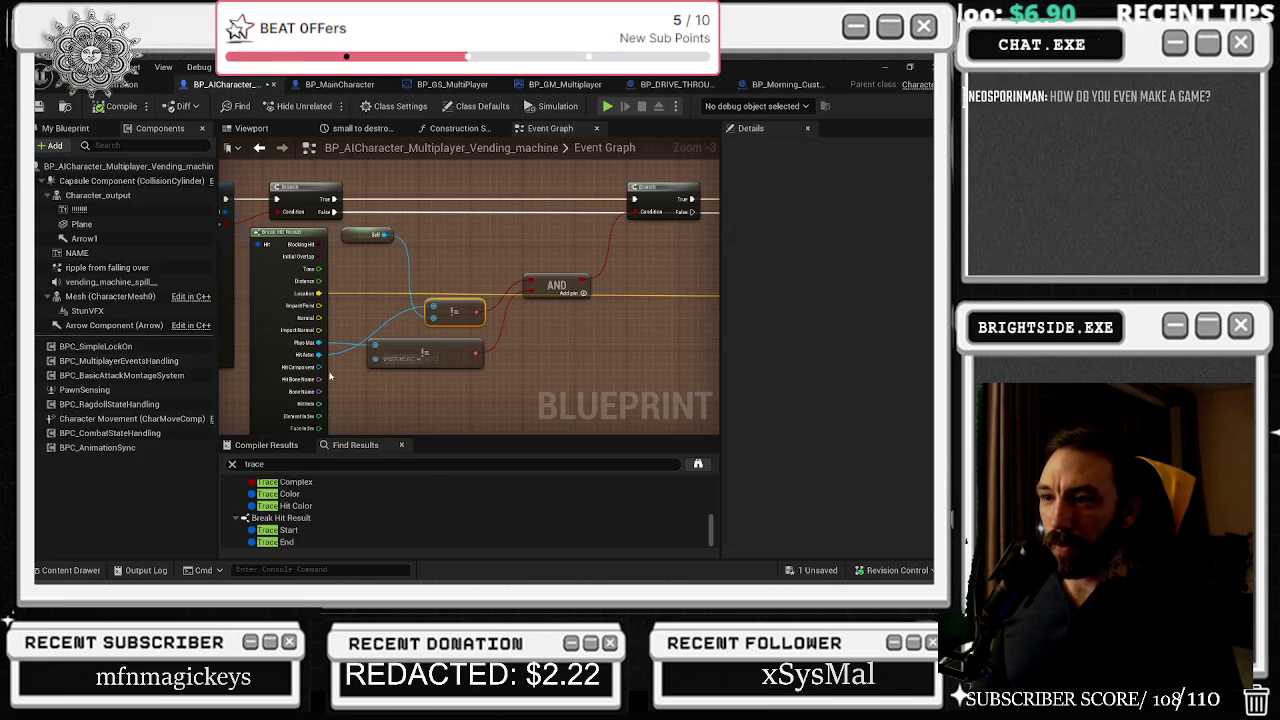
drag(336, 383, 347, 337)
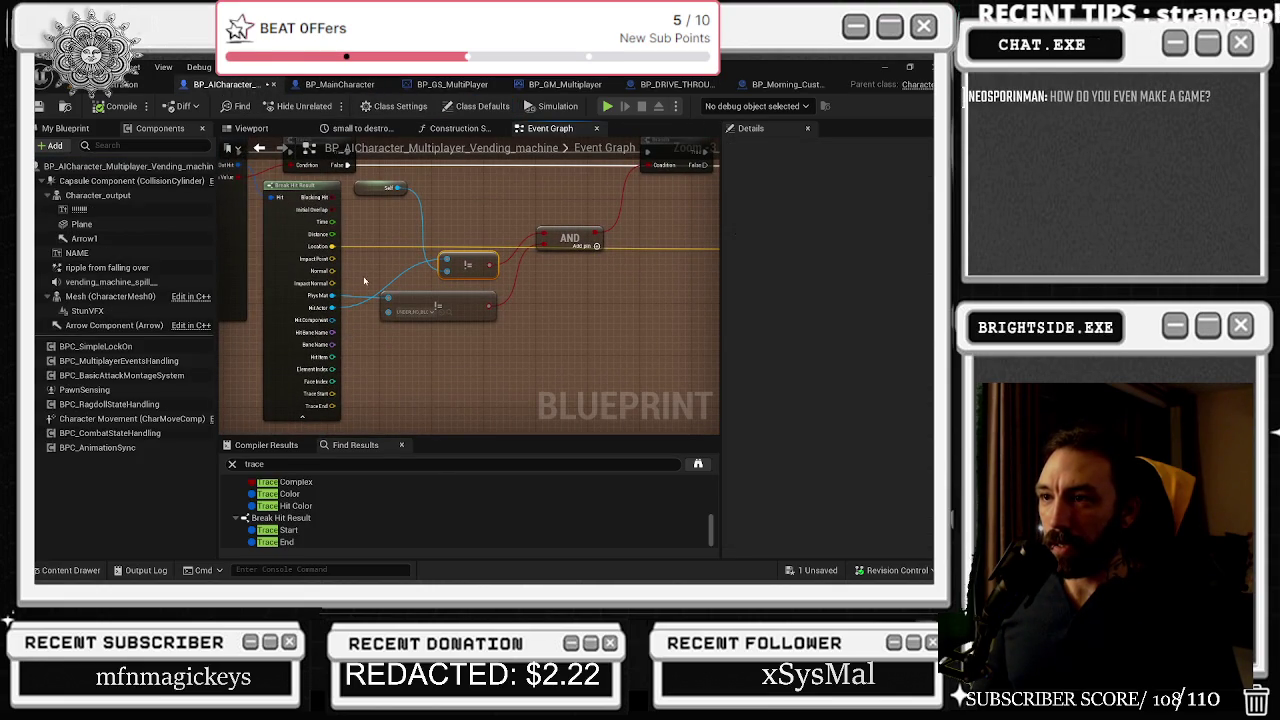
scroll(367, 278, up, 1)
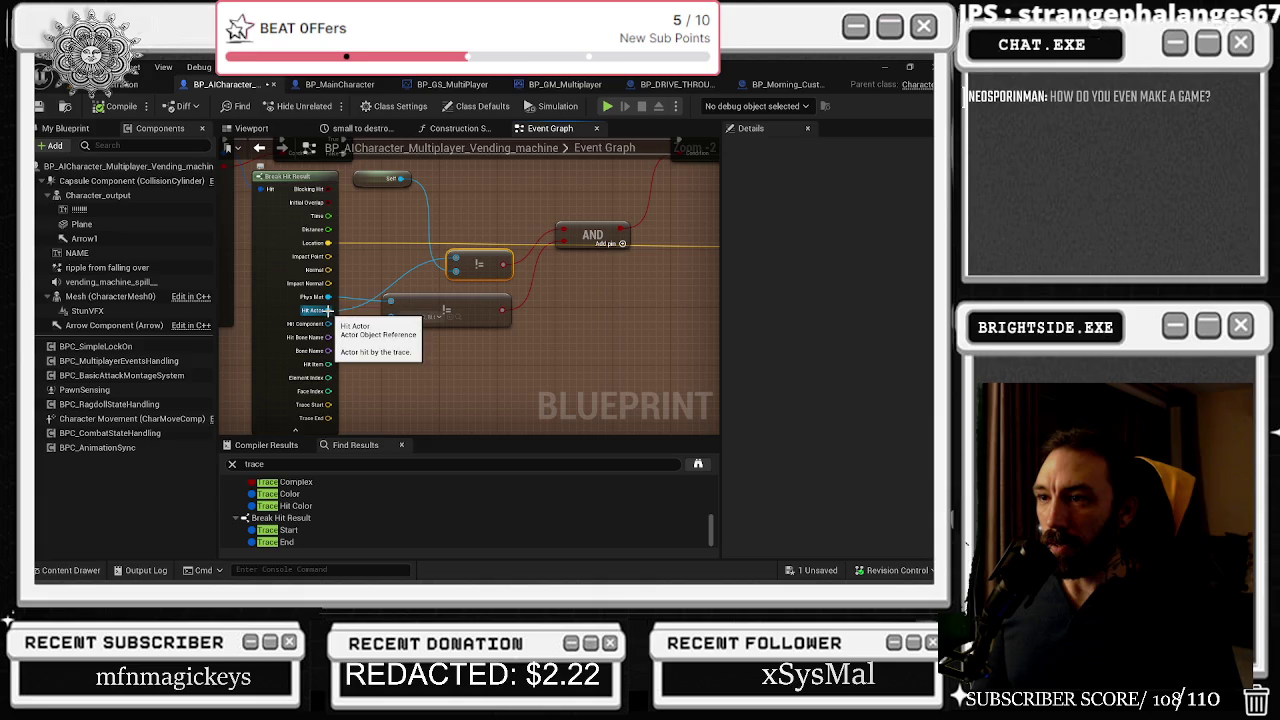
drag(328, 323, 386, 246)
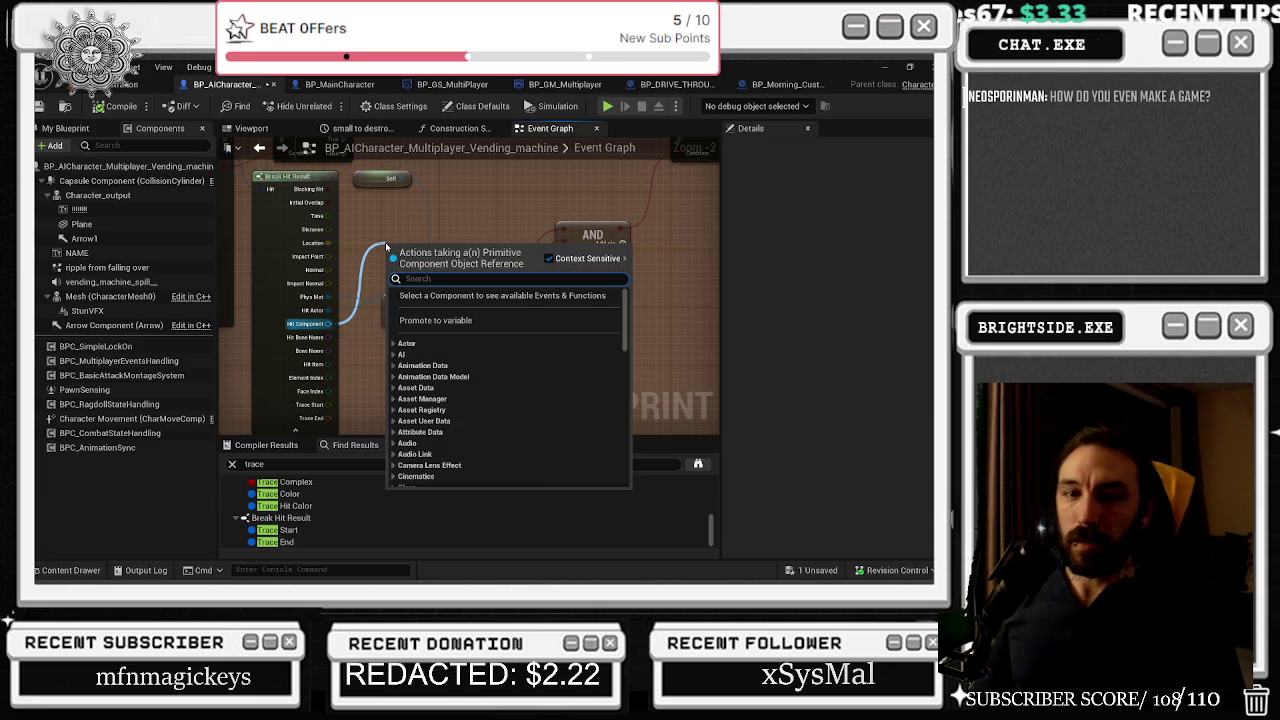
- Briefly view the dirt landscape in the level, then return to the vending machine graph's hit pins
click(150, 84)
key(f)
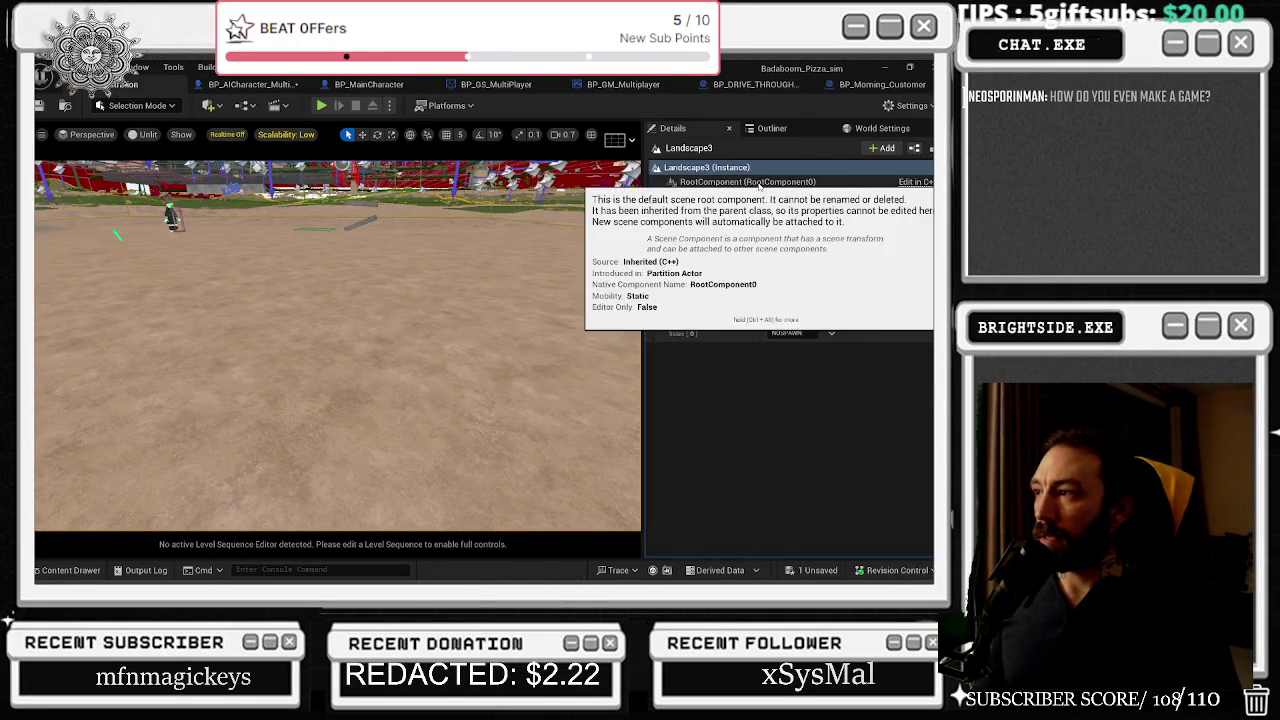
click(870, 85)
click(230, 84)
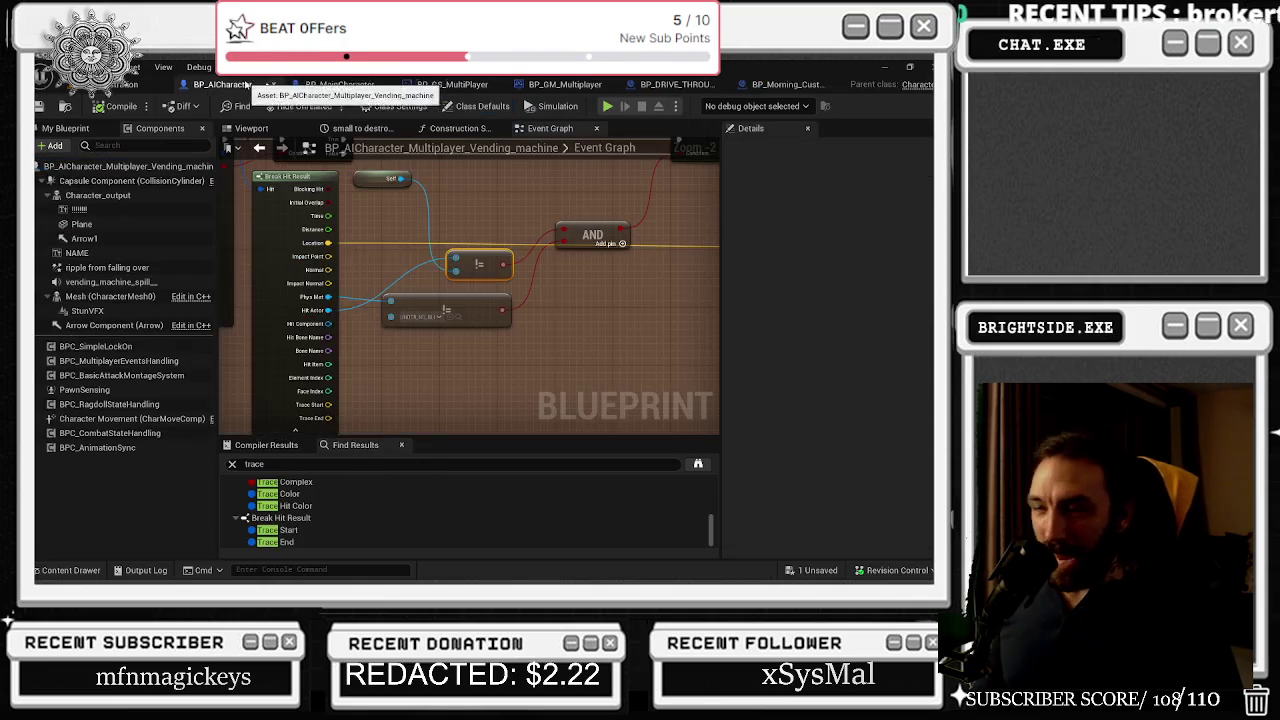
drag(439, 319, 468, 287)
- Add an Actor Has Tag node on Hit Actor checking NOSPAWN, placed above the AND node
mouse_move(352, 405)
mouse_down()
mouse_move(395, 405)
mouse_move(414, 286)
mouse_up()
text(has tag)
key(Return)
click(455, 325)
text(NOSPAWN)
drag(518, 283, 566, 275)
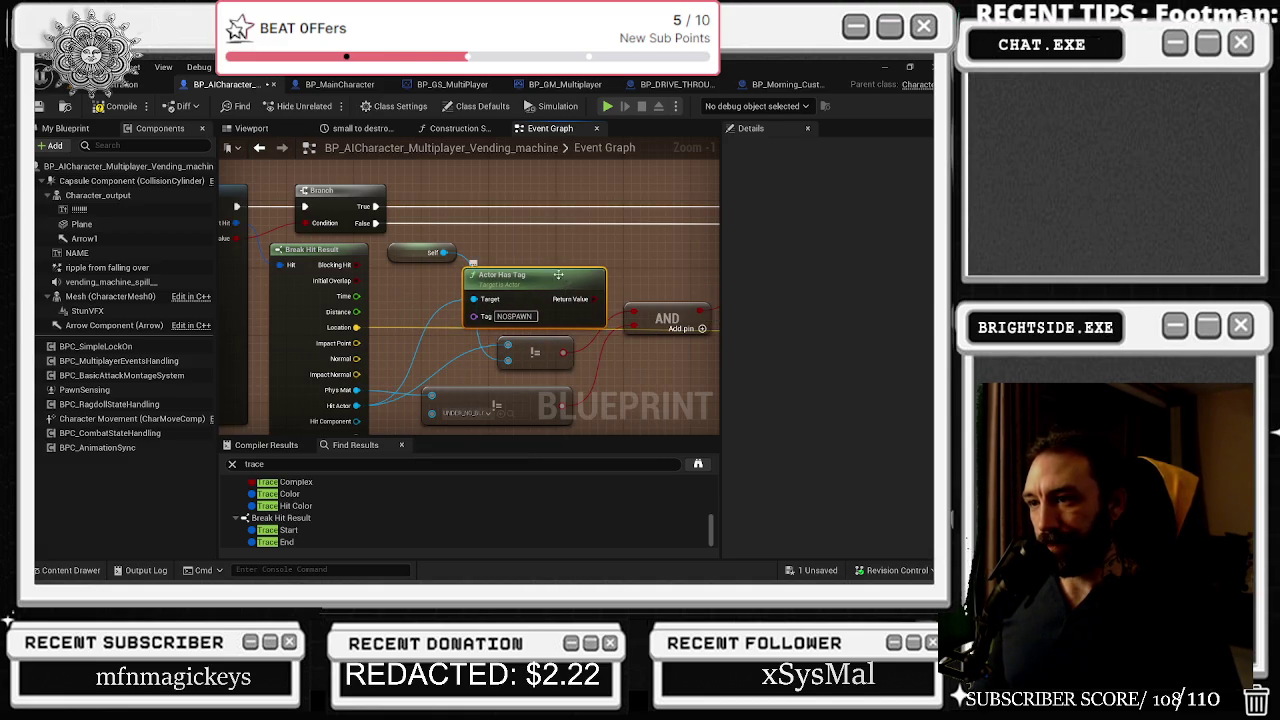
drag(481, 284, 507, 268)
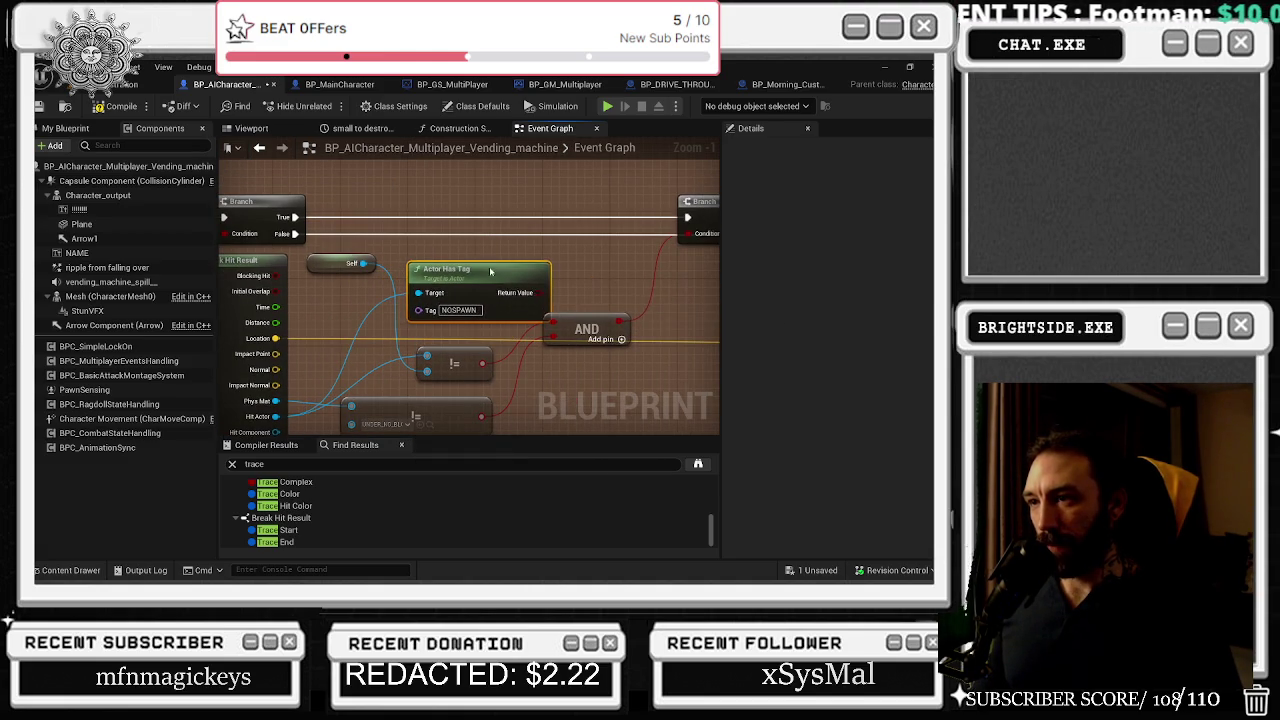
- Adjust the node layout, then add a NotEqual node on the tag result and delete it
drag(650, 267, 580, 260)
click(552, 309)
drag(444, 268, 426, 267)
drag(612, 281, 668, 247)
drag(509, 251, 548, 248)
text(not)
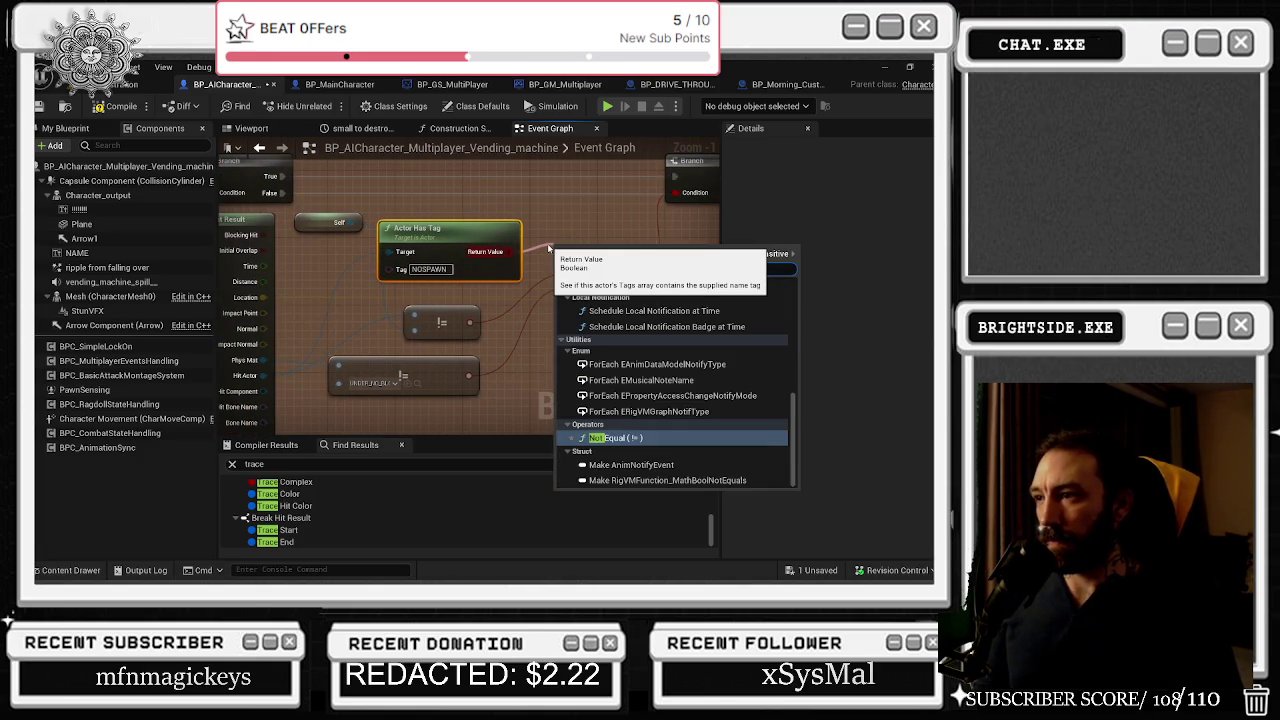
key(Return)
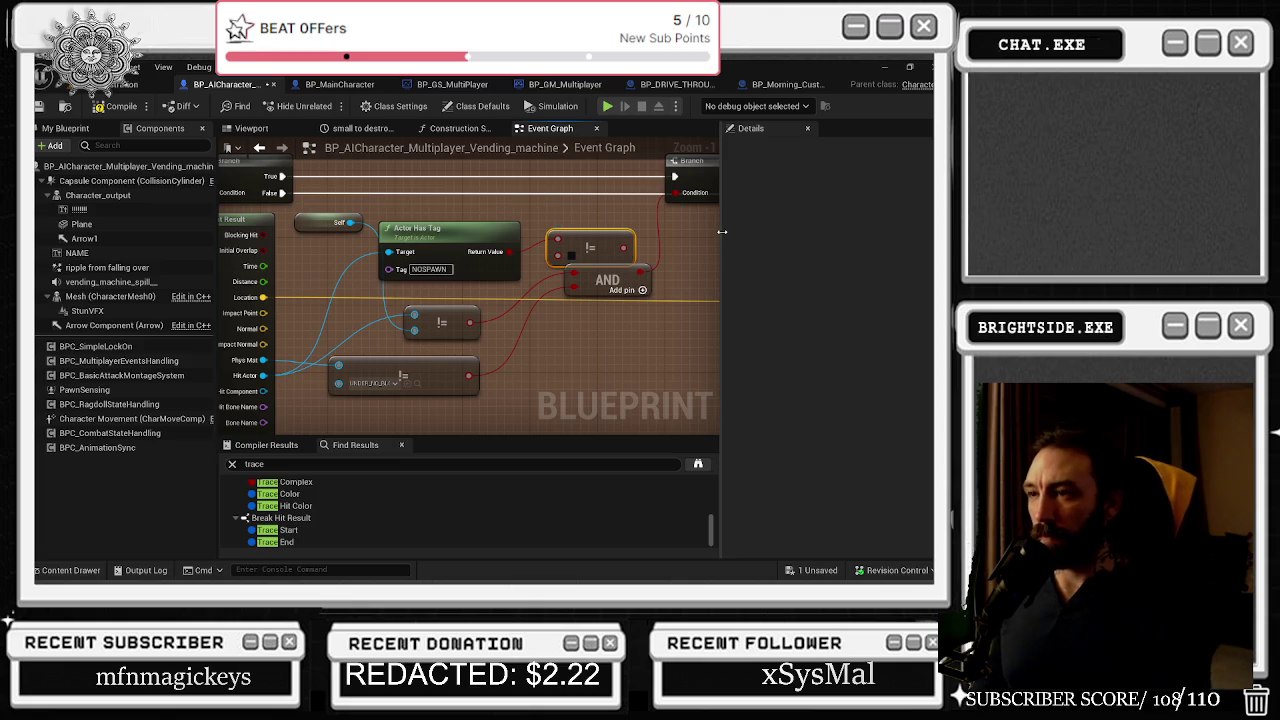
key(Delete)
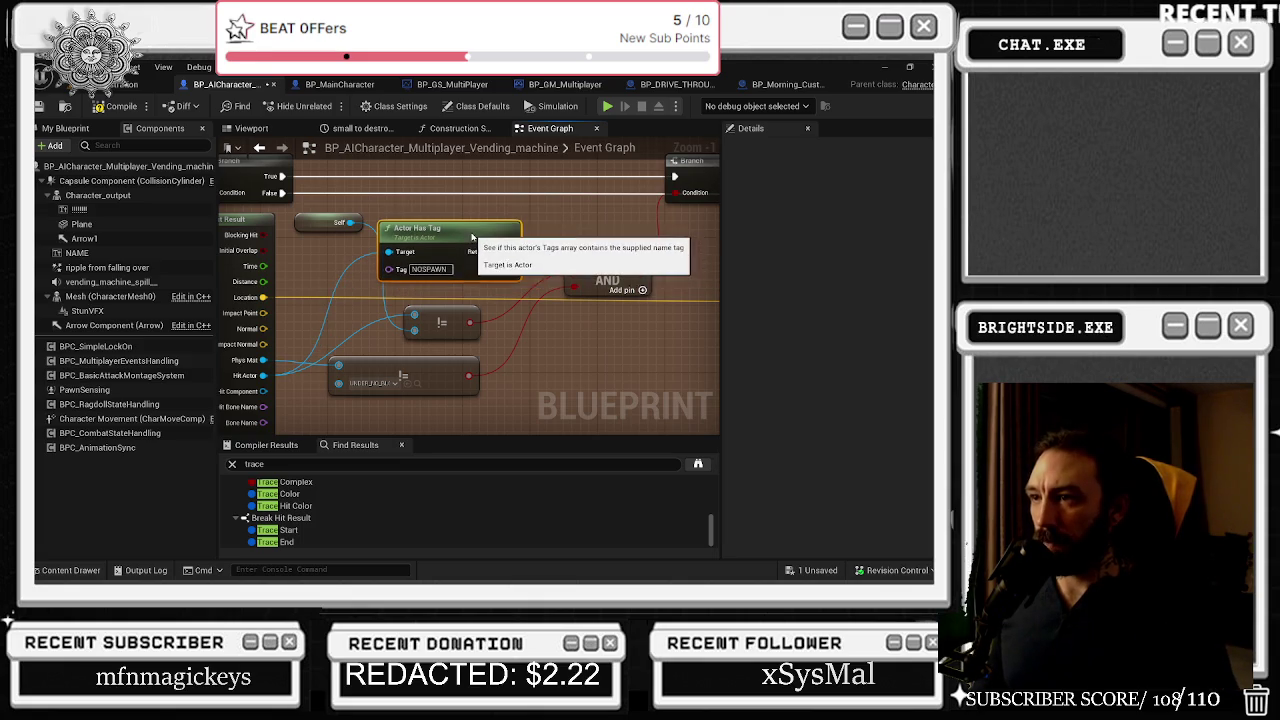
- Move the AND node lower and bring the Branch node into view
click(480, 232)
drag(600, 278, 600, 346)
drag(442, 236, 300, 262)
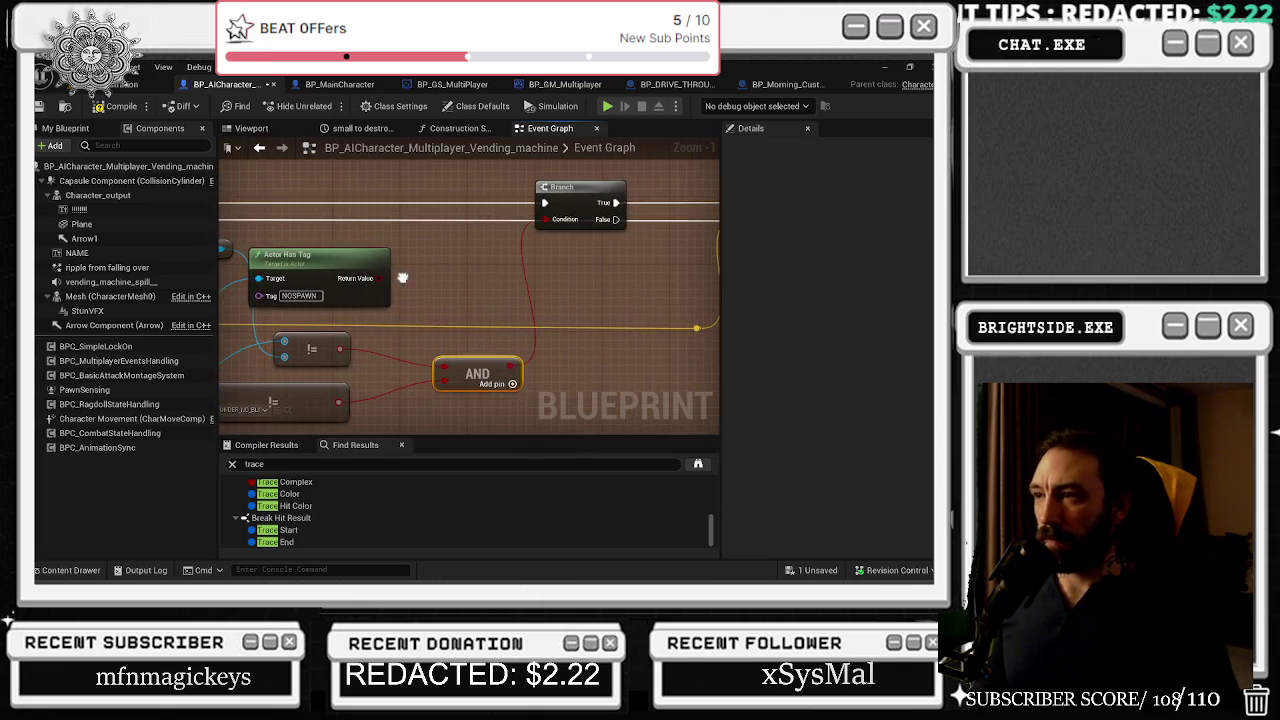
- Invert the tag check with a NOT Boolean node and arrange it beside AND and Branch
drag(604, 189, 621, 189)
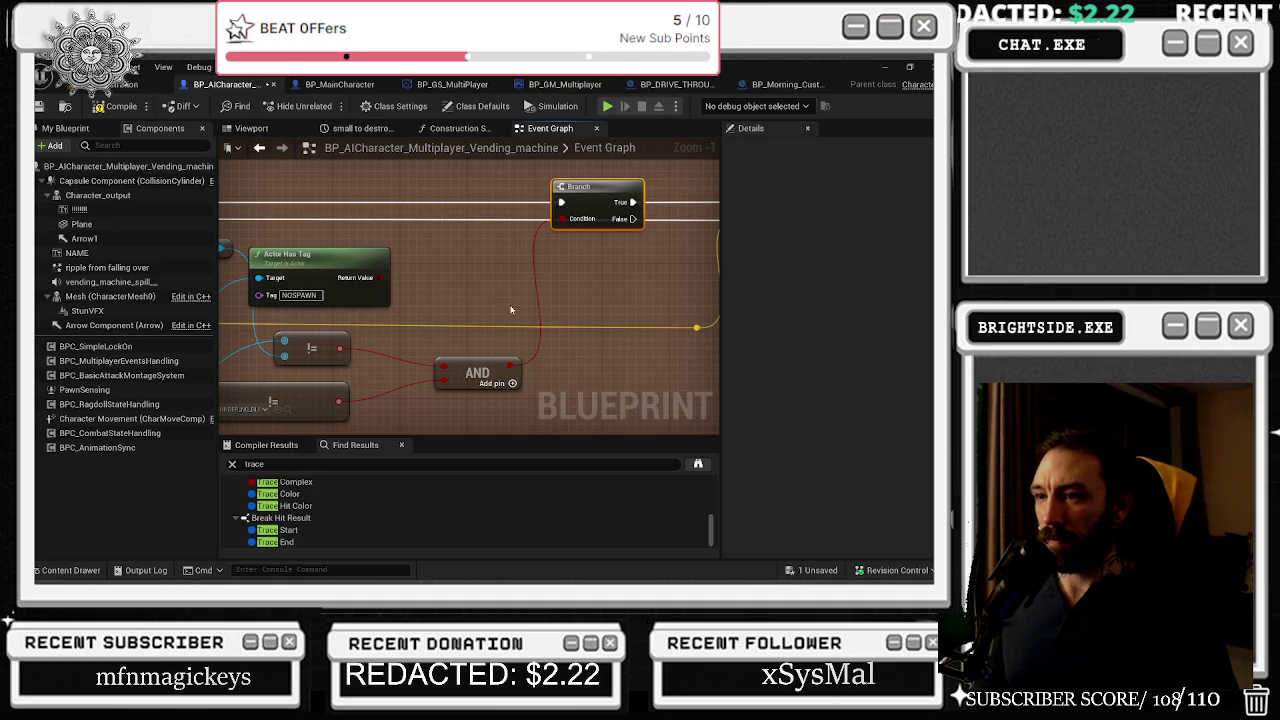
mouse_move(380, 277)
mouse_down()
mouse_move(484, 305)
mouse_move(450, 275)
mouse_move(446, 384)
mouse_up()
text(not bool)
key(Return)
mouse_move(477, 370)
mouse_down()
mouse_move(543, 333)
mouse_move(543, 357)
mouse_up()
mouse_move(272, 262)
mouse_down()
mouse_move(490, 320)
mouse_move(600, 305)
mouse_move(505, 297)
mouse_up()
click(366, 251)
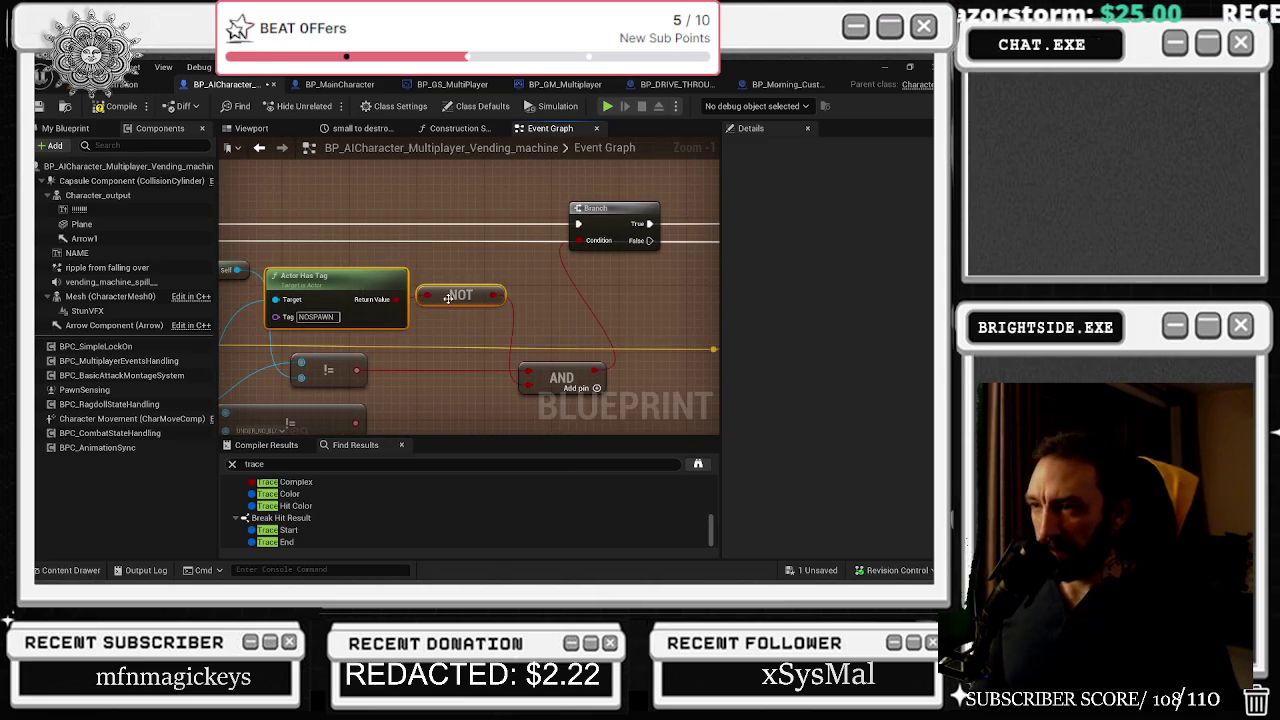
drag(340, 277, 366, 277)
click(450, 245)
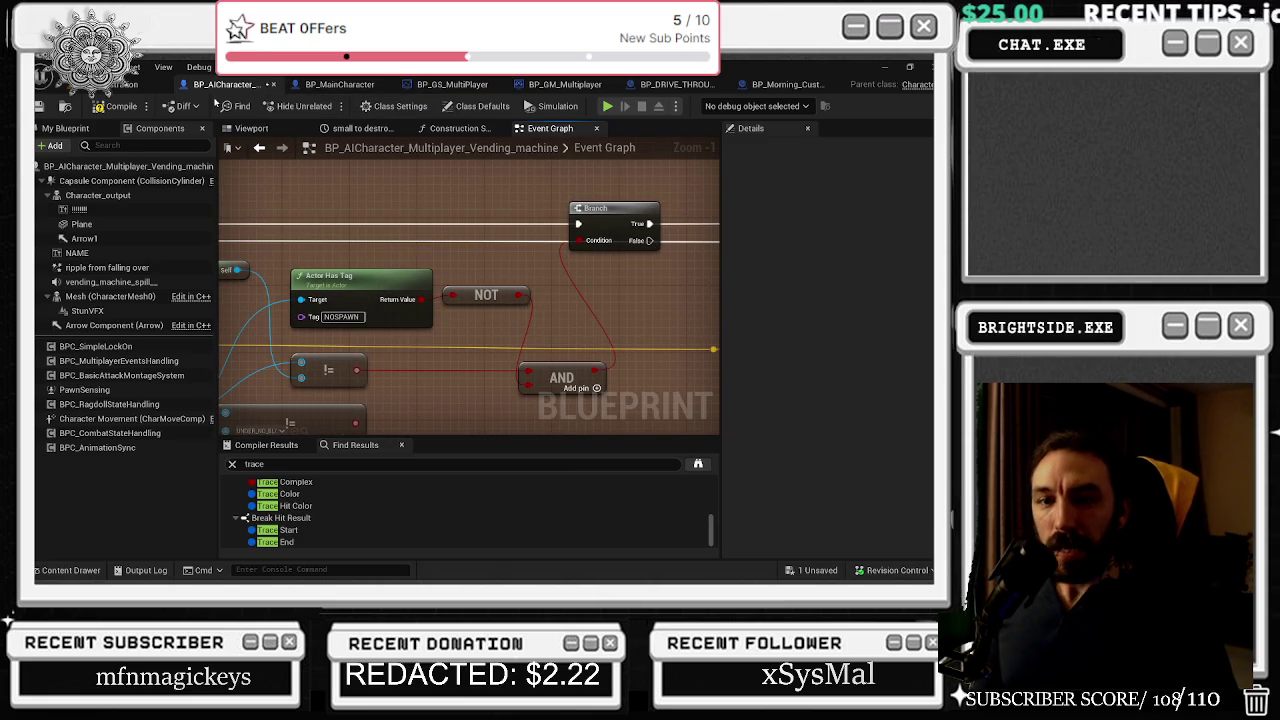
- Save the blueprint, clear the level's tag filter, hide the navigation display, and start Play
click(40, 106)
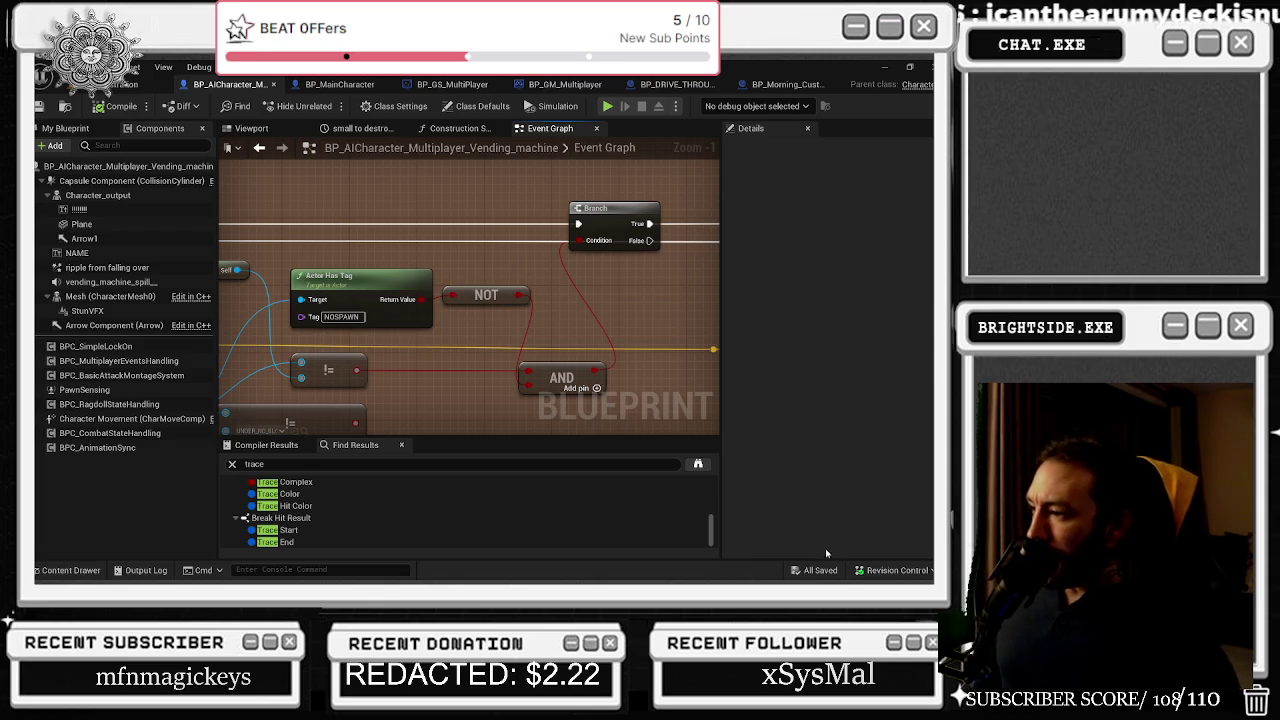
click(128, 85)
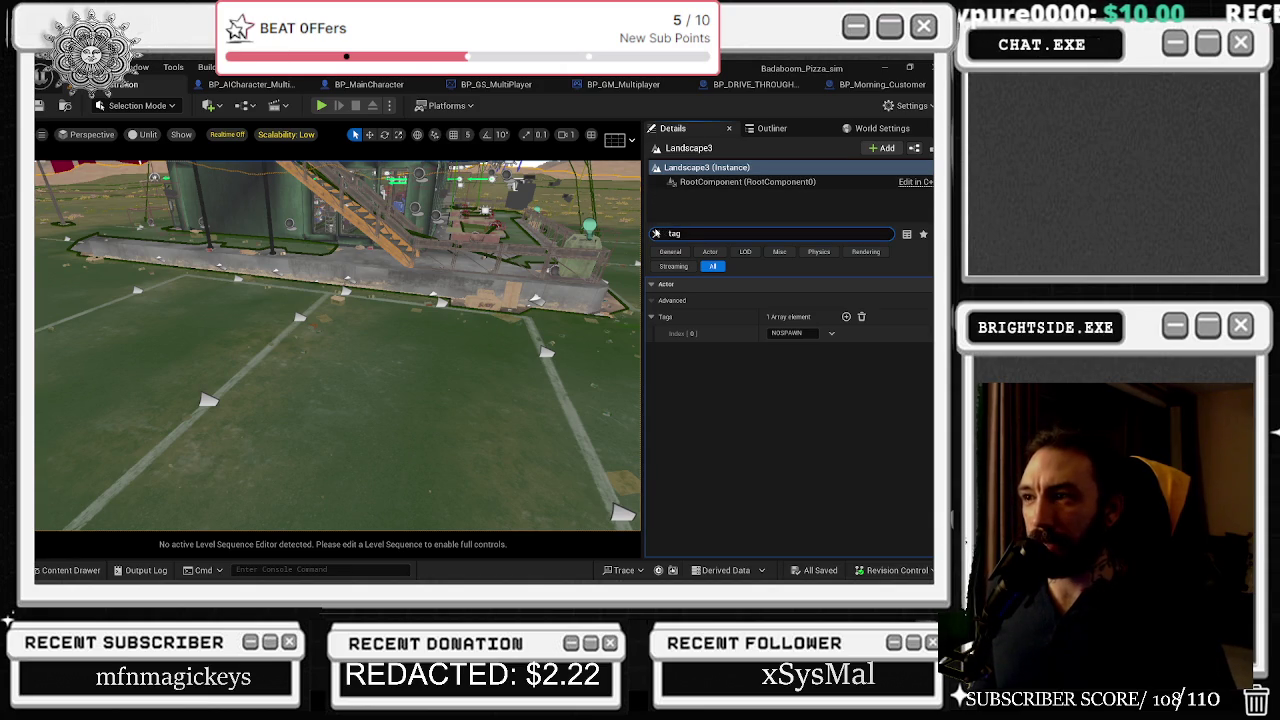
click(658, 233)
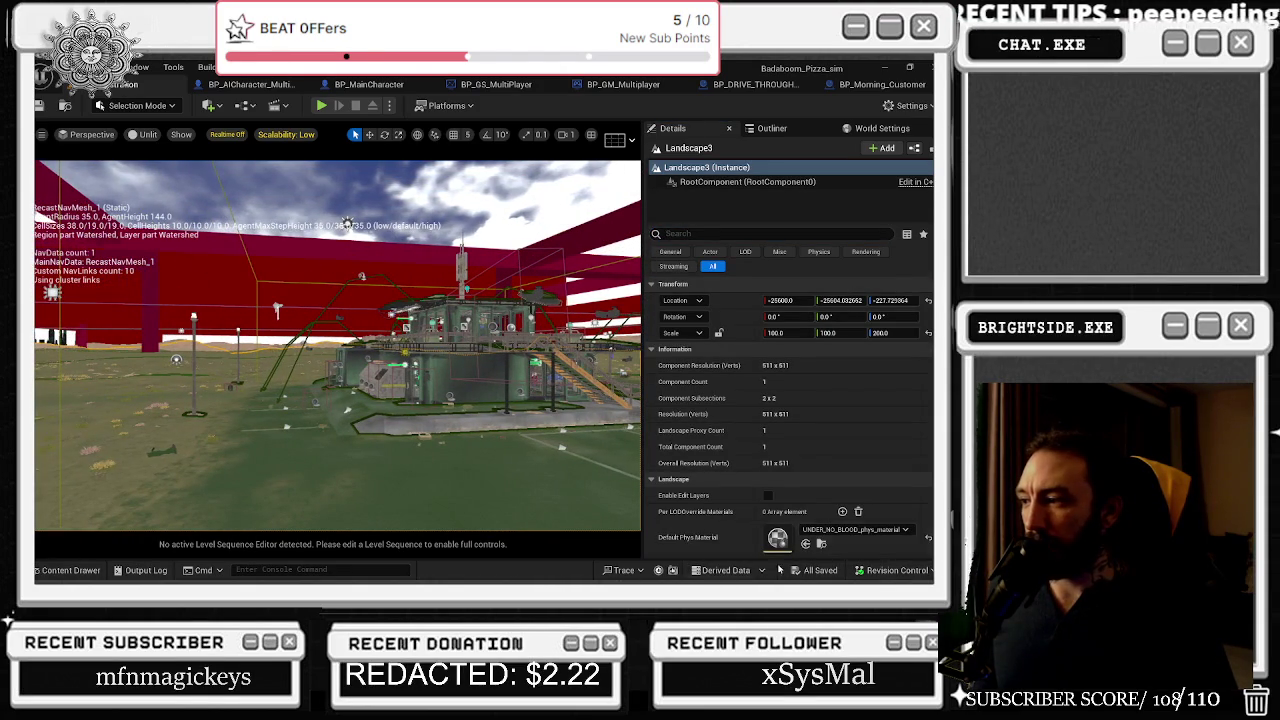
key(p)
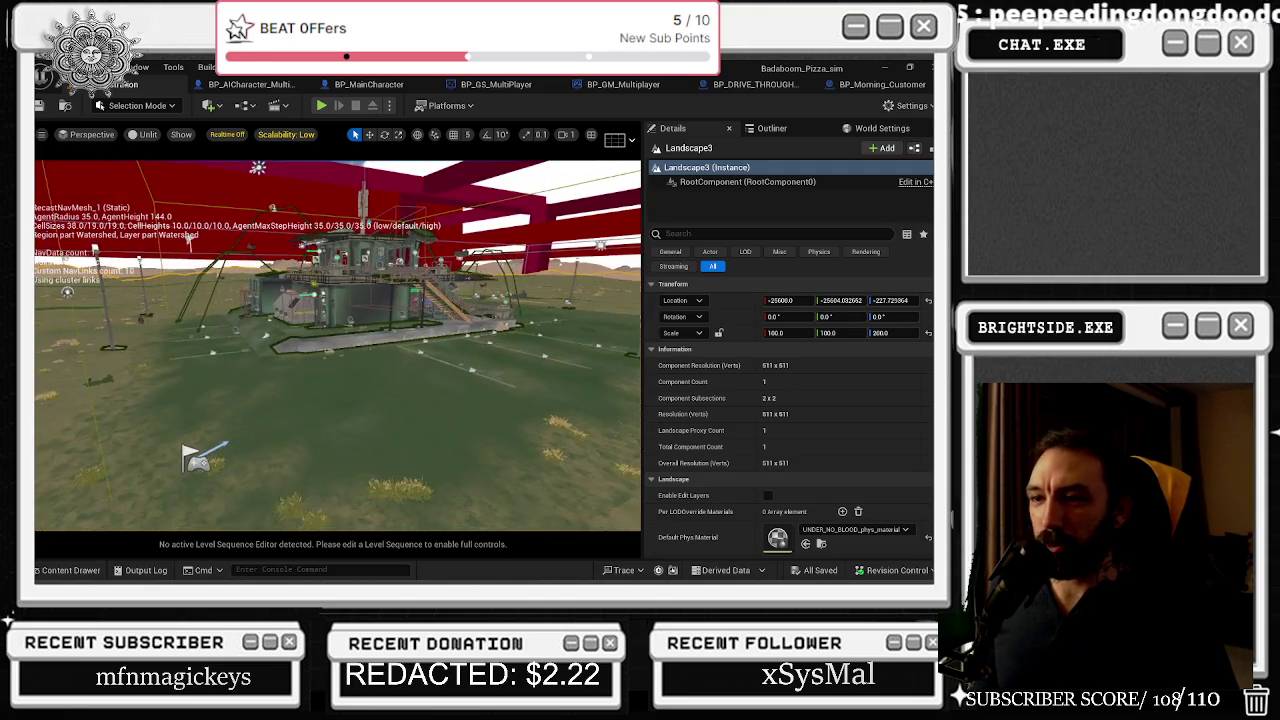
click(322, 107)
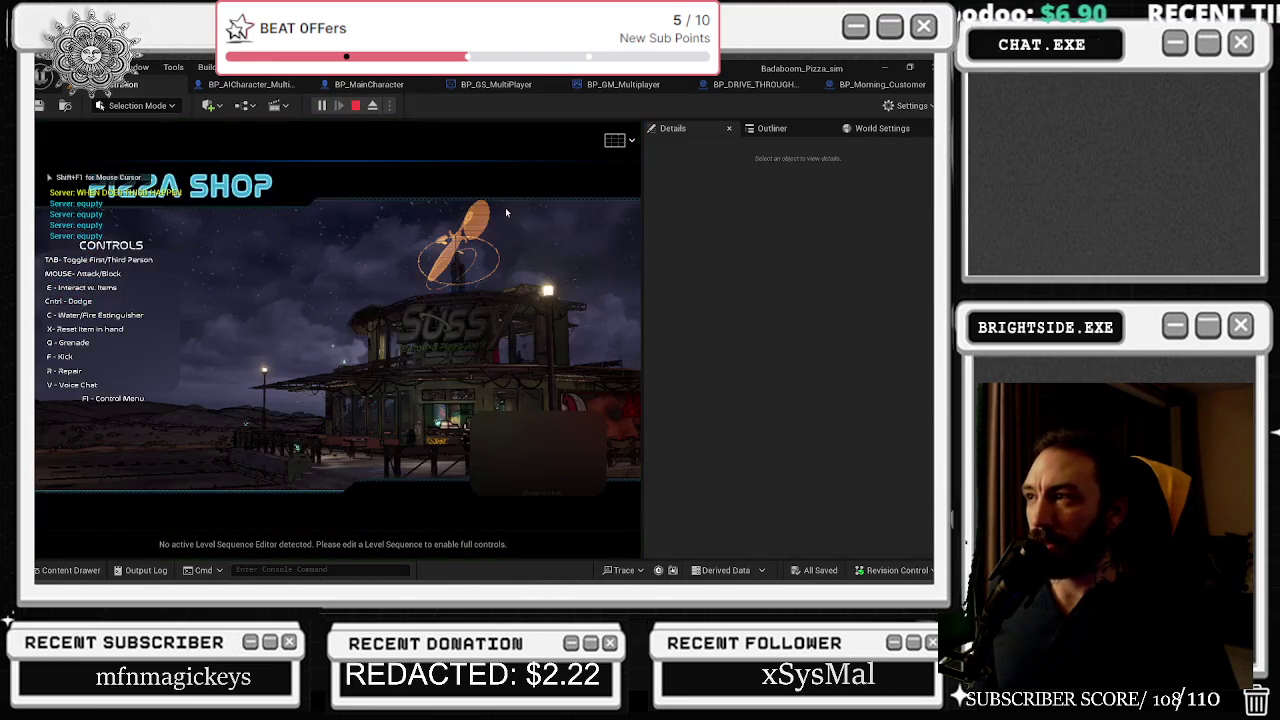
- Widen the game viewport and walk the character up onto the rooftop
key(alt+Tab)
drag(643, 151, 842, 173)
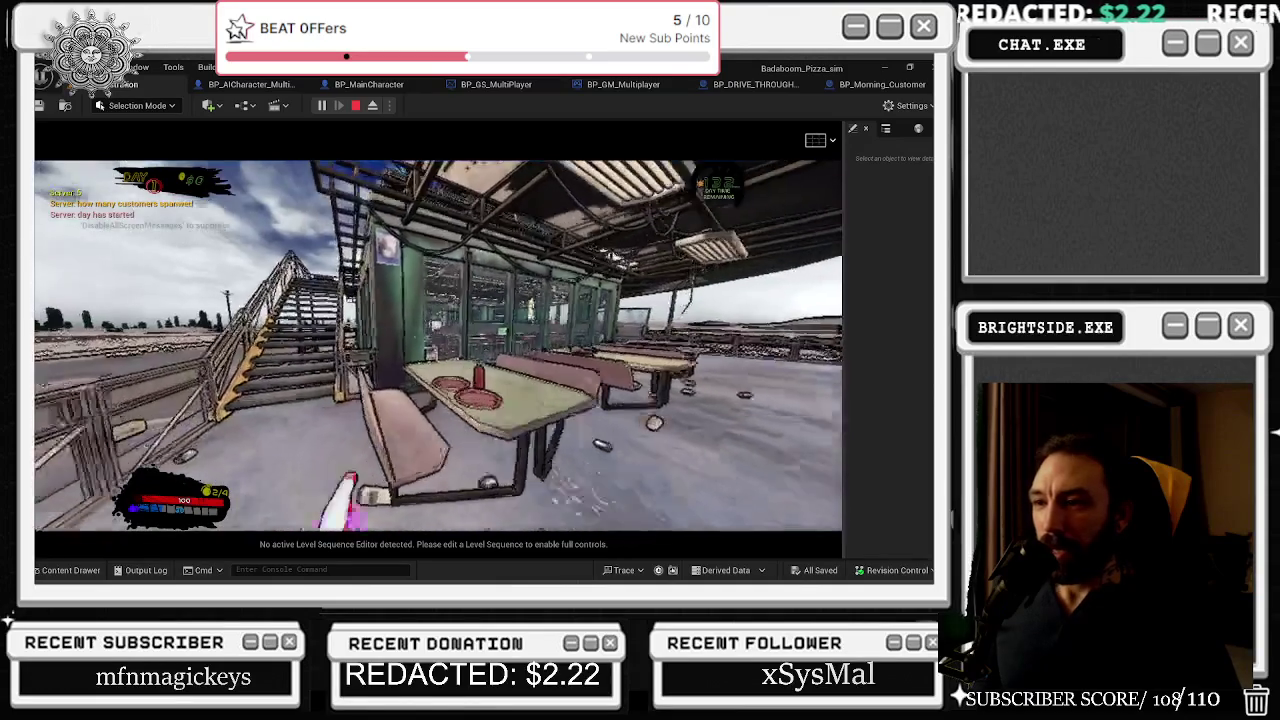
key(w)
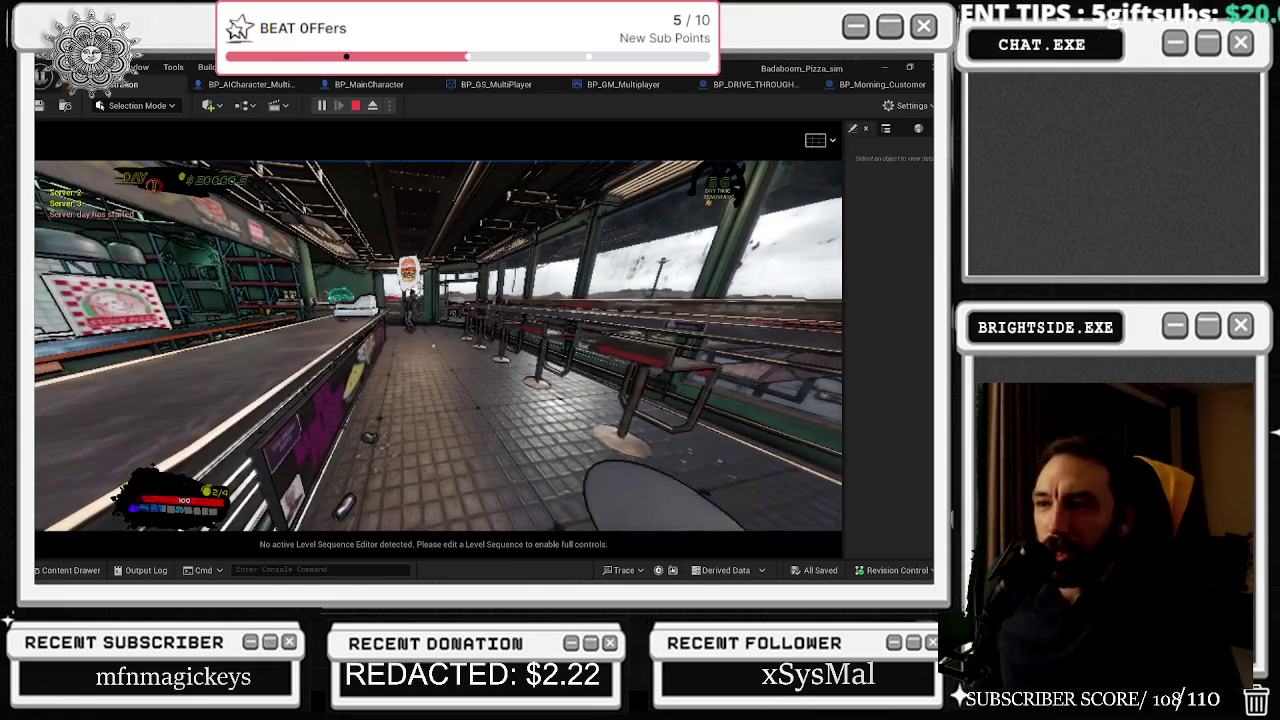
- Walk from the rooftop into the kitchen, looking toward the window stools, then release game input
click(438, 345)
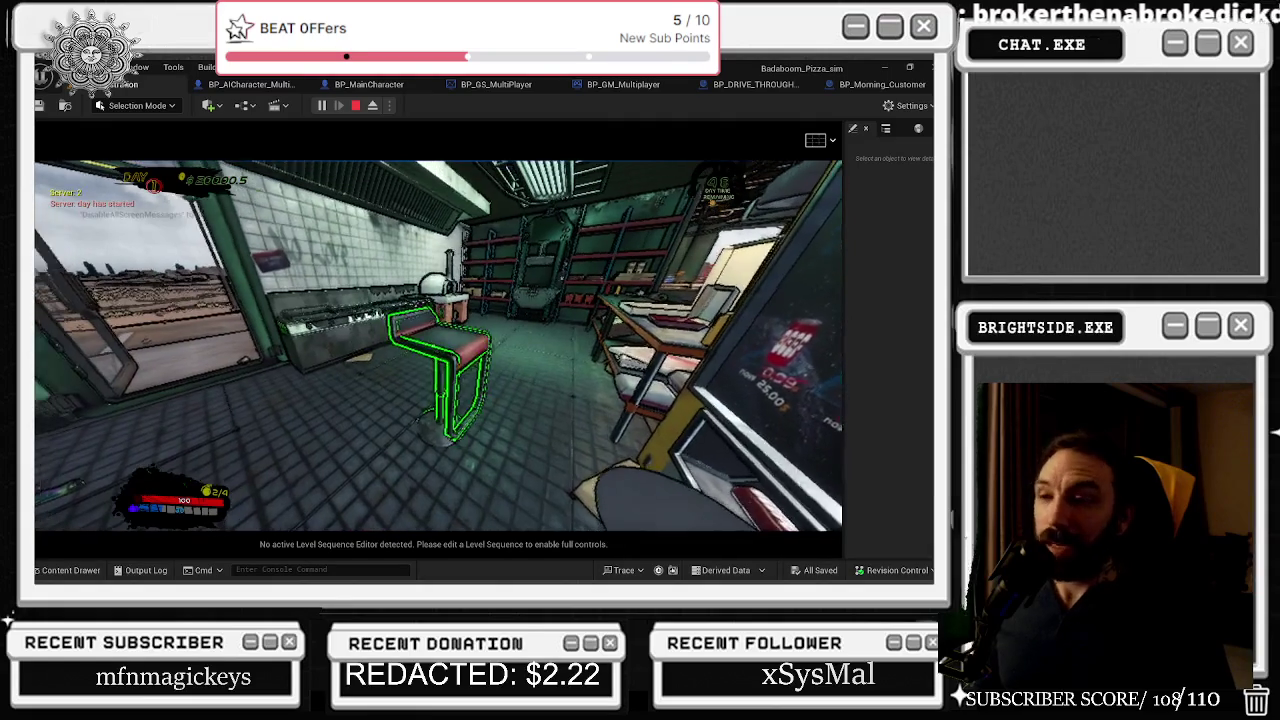
key(alt+Tab)
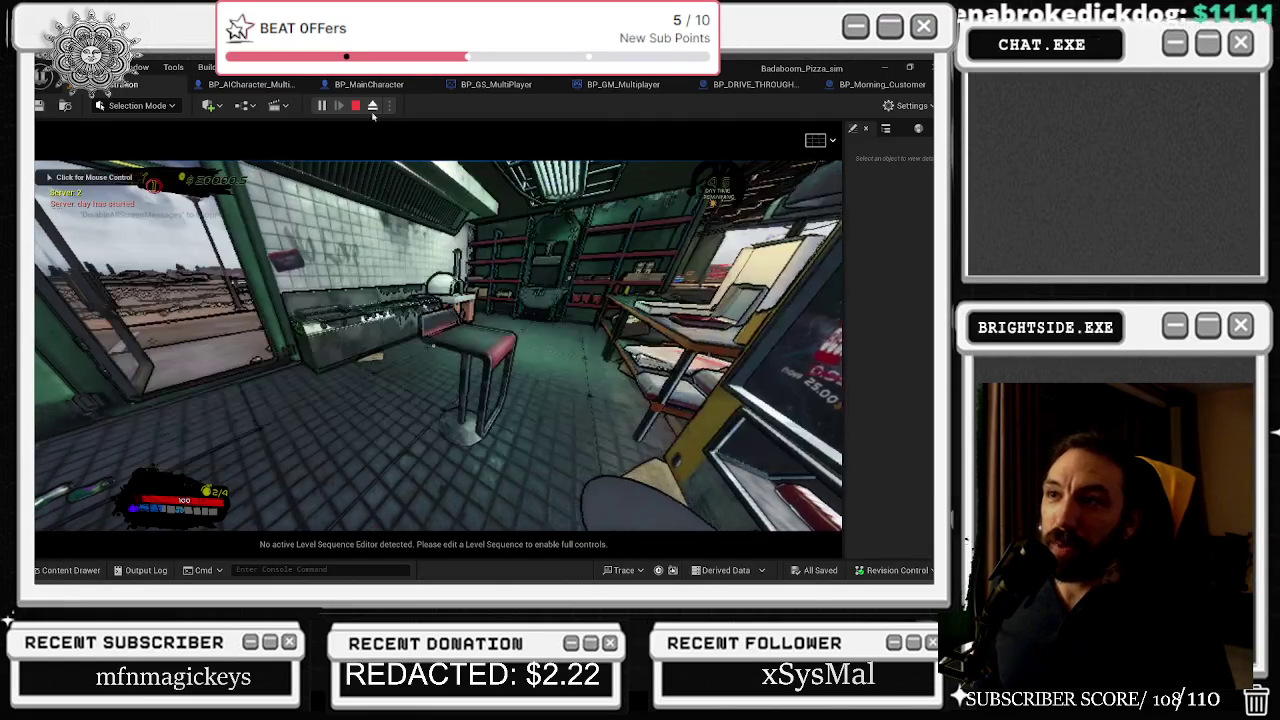
- Regain game input, walk into the stool area and pick up the green-outlined bar stool
click(330, 200)
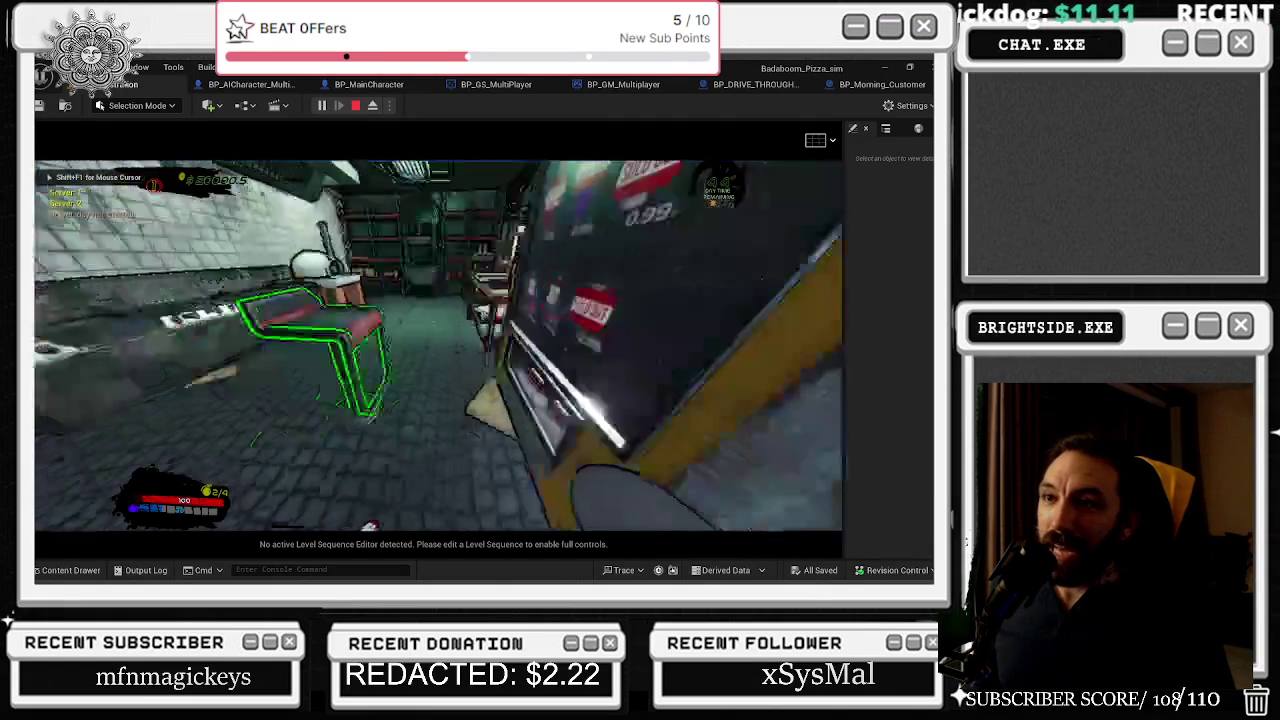
key(w)
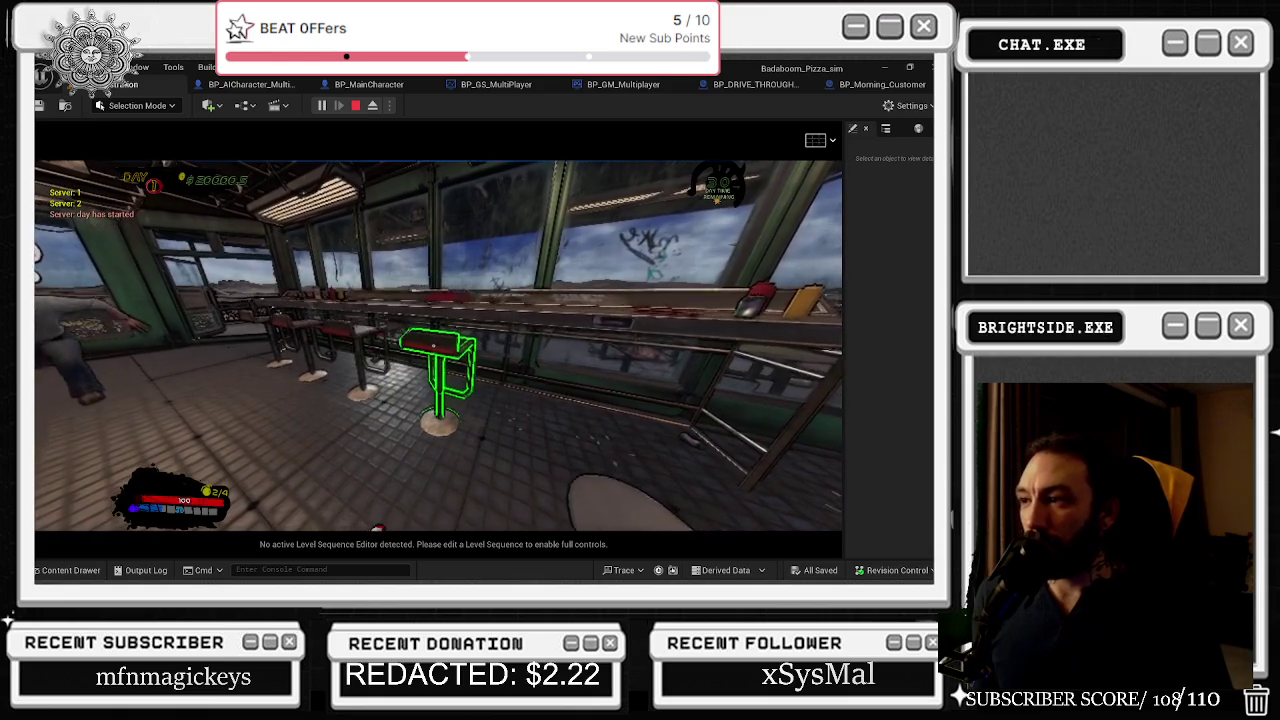
key(e)
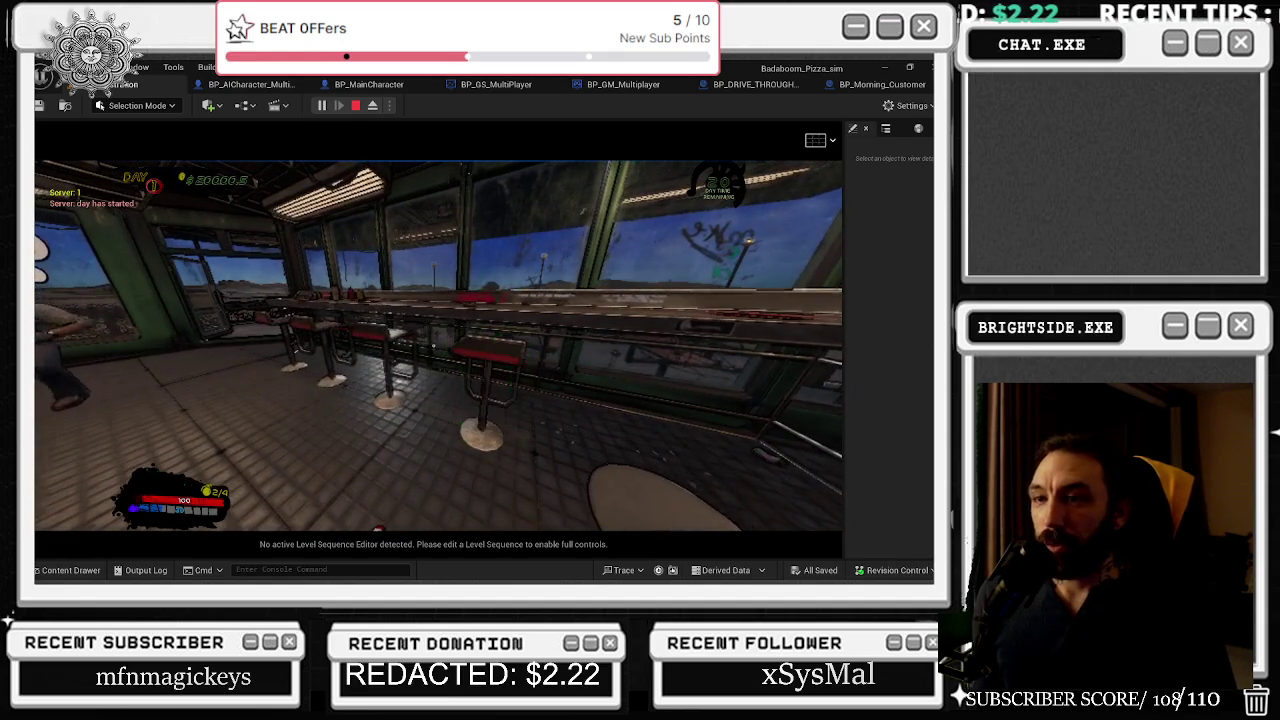
- Walk out the double door, switch to third-person, and wander in and out of the diner
key(w)
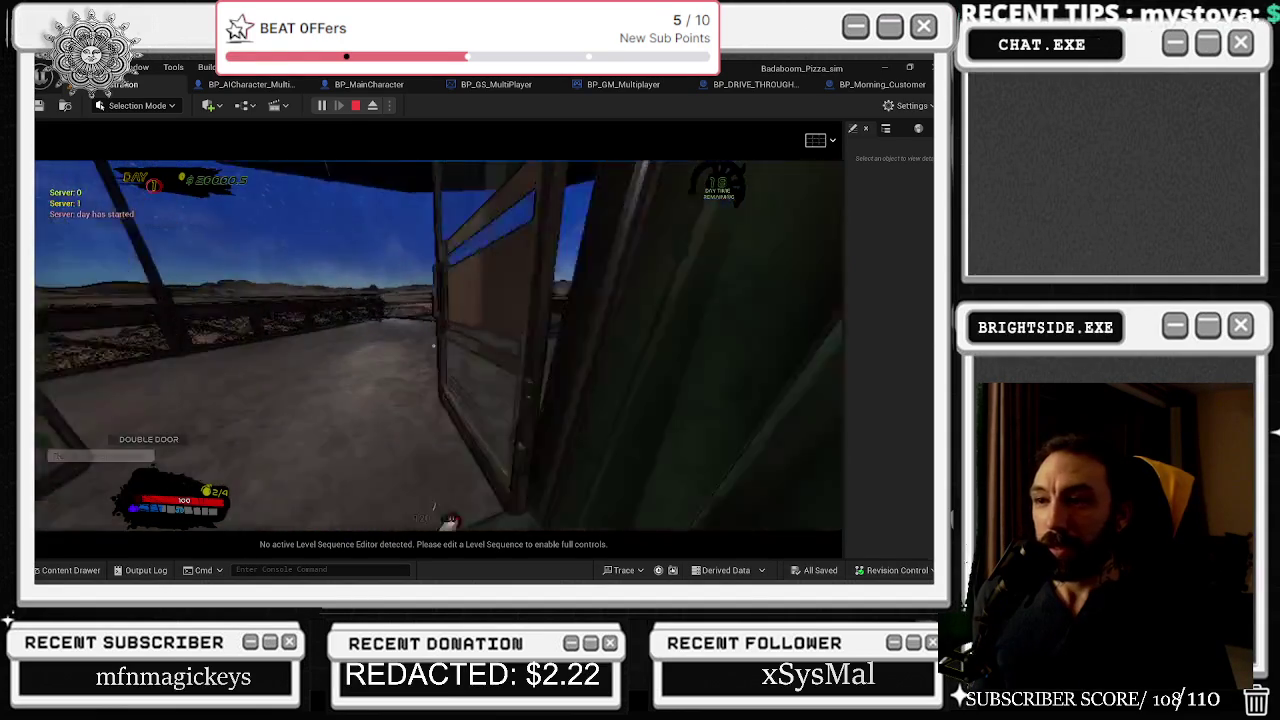
key(w)
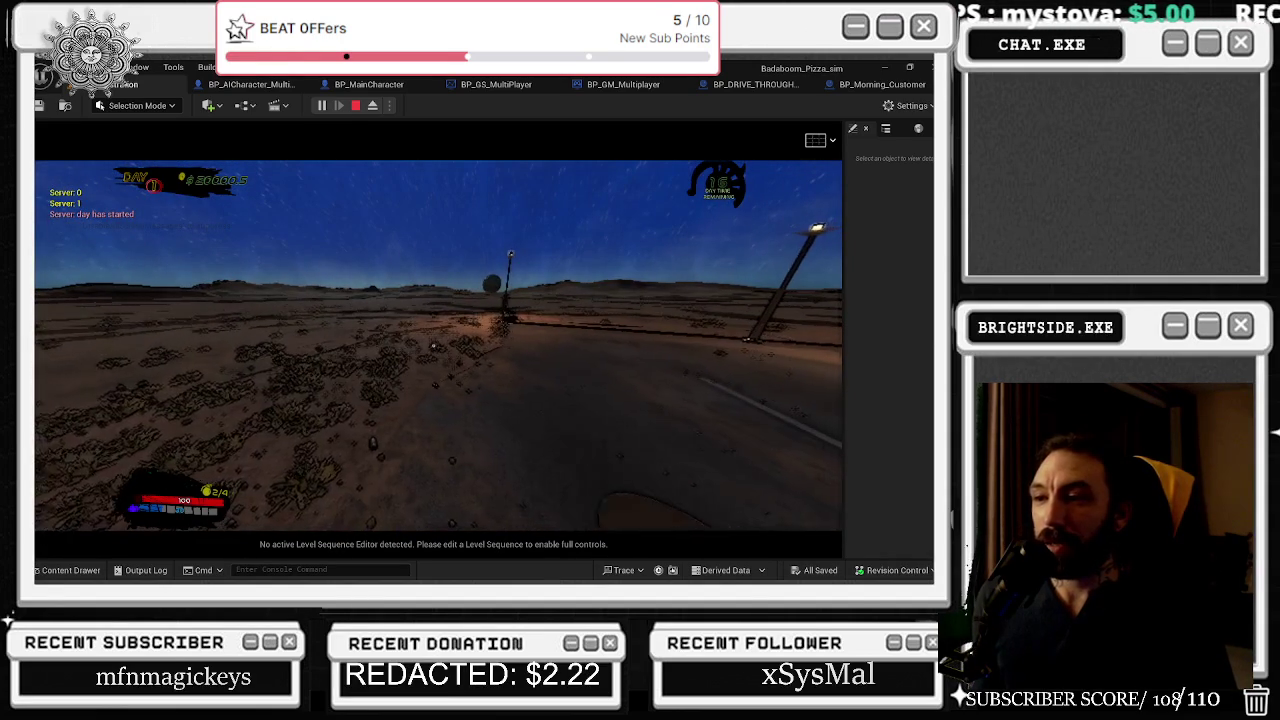
mouse_move(148, 405)
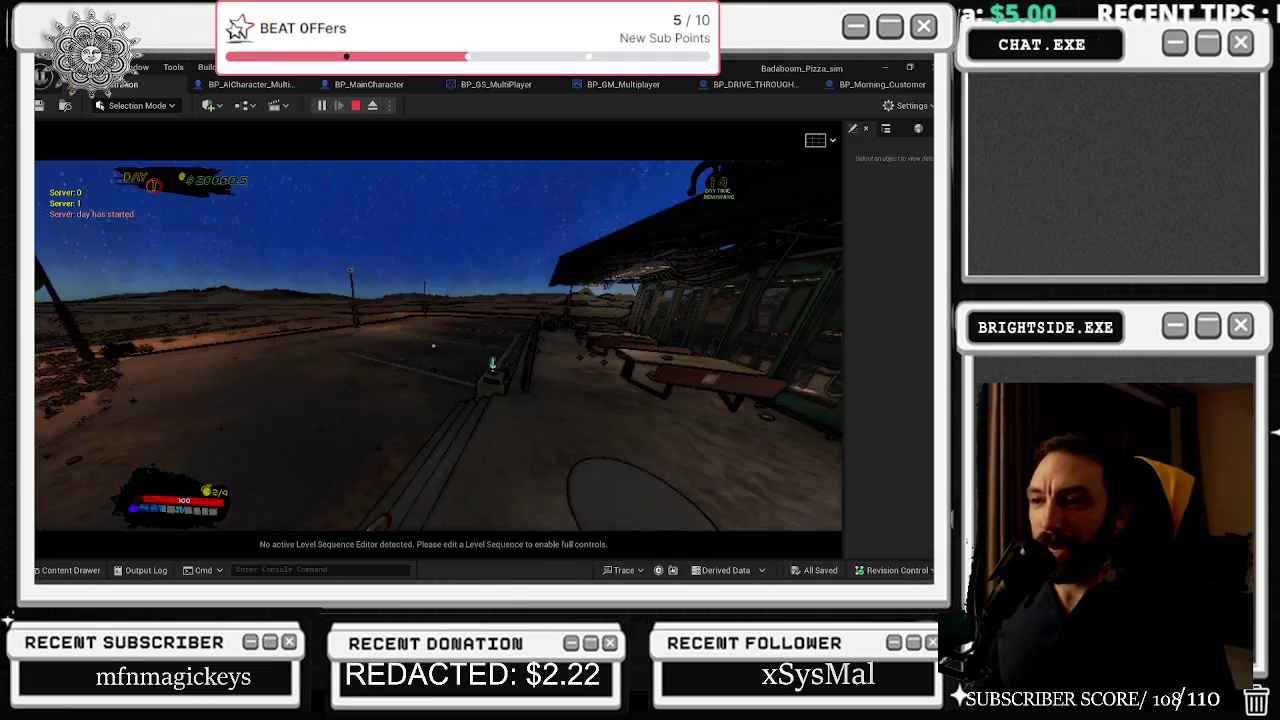
key(w)
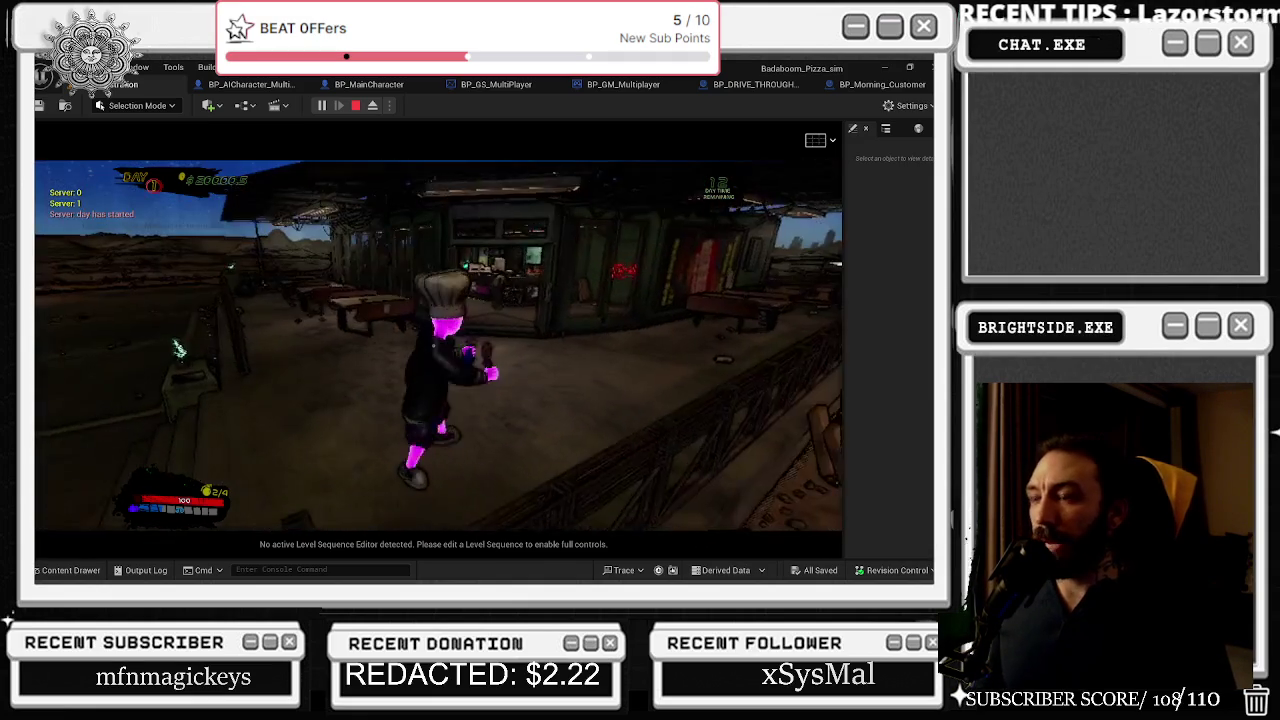
key(w)
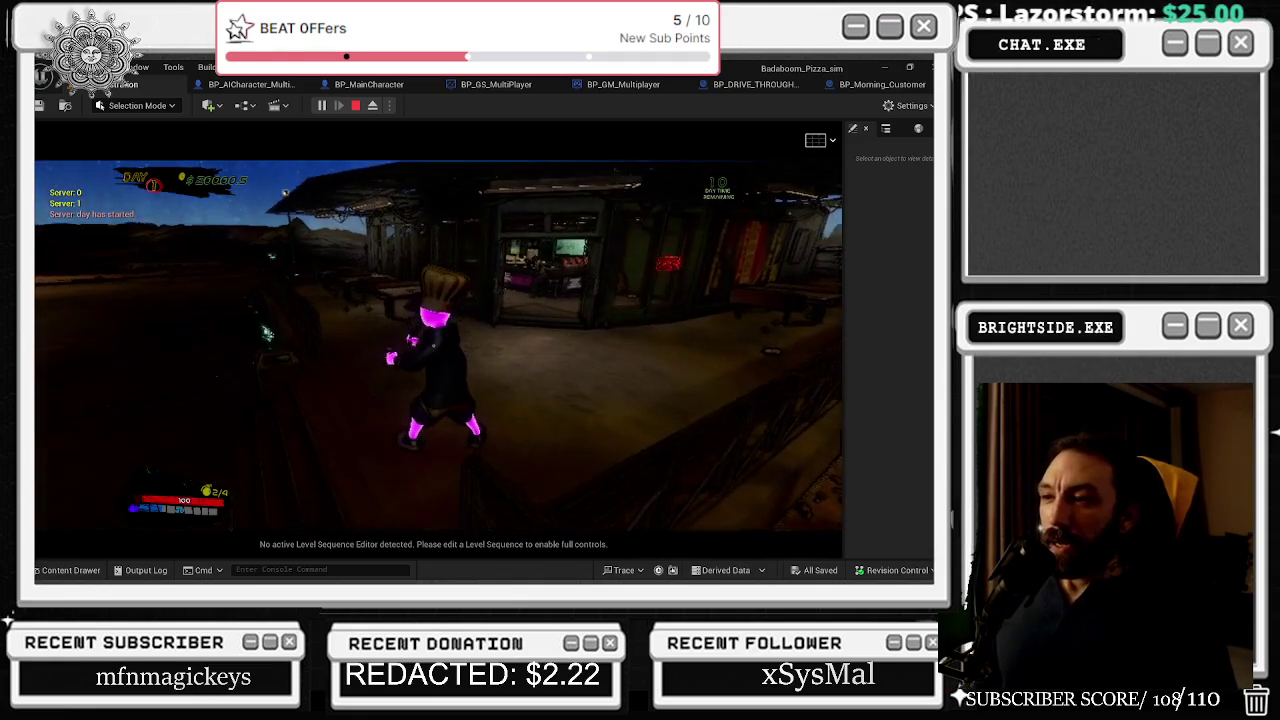
key(w)
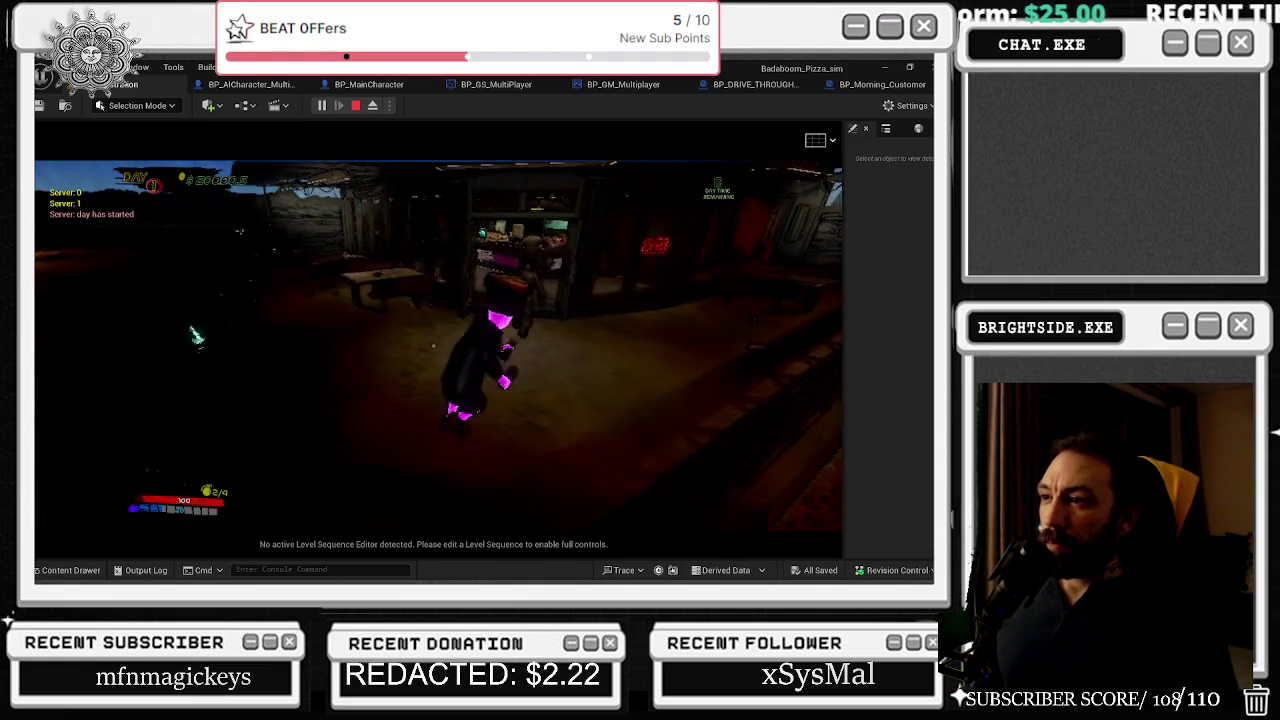
key(w)
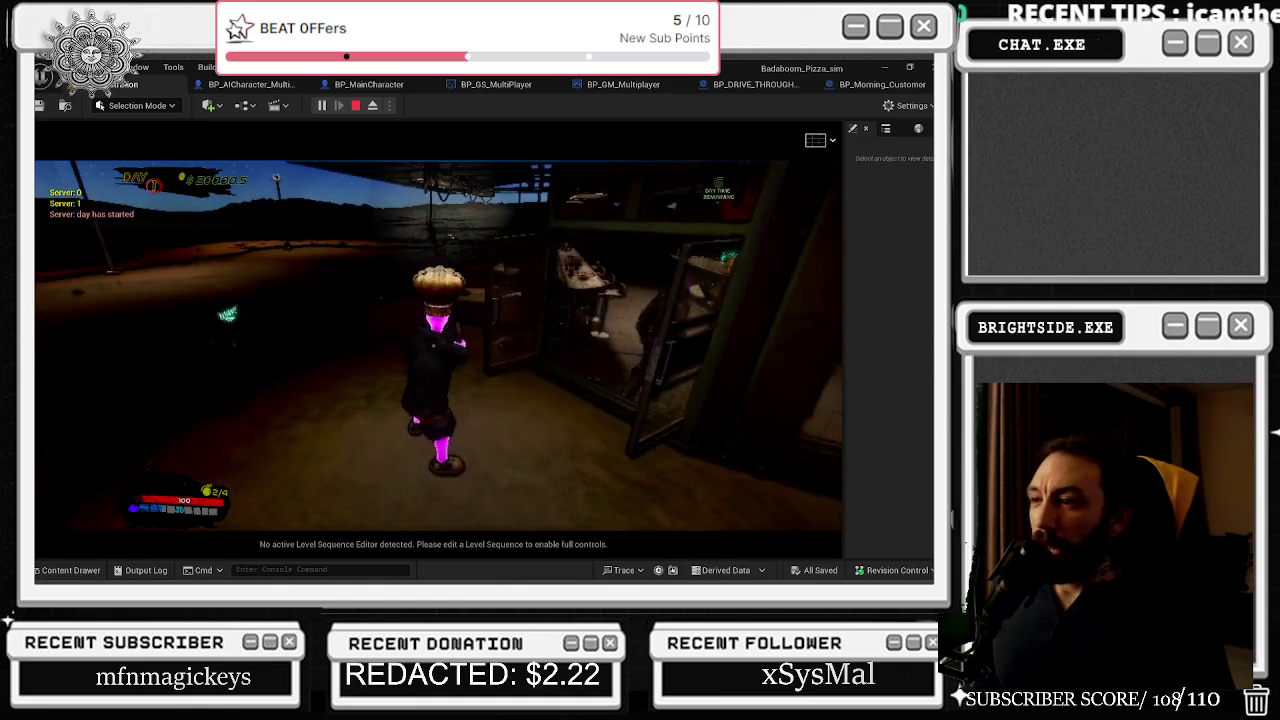
key(w)
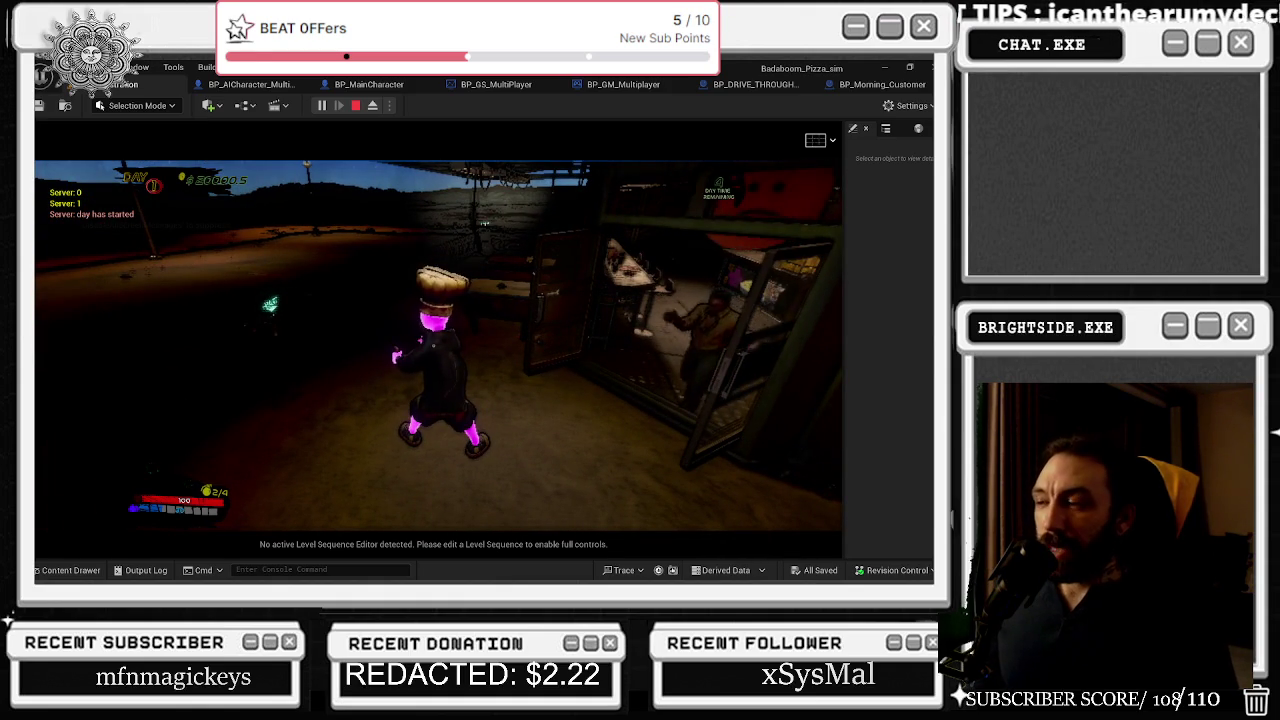
key(w)
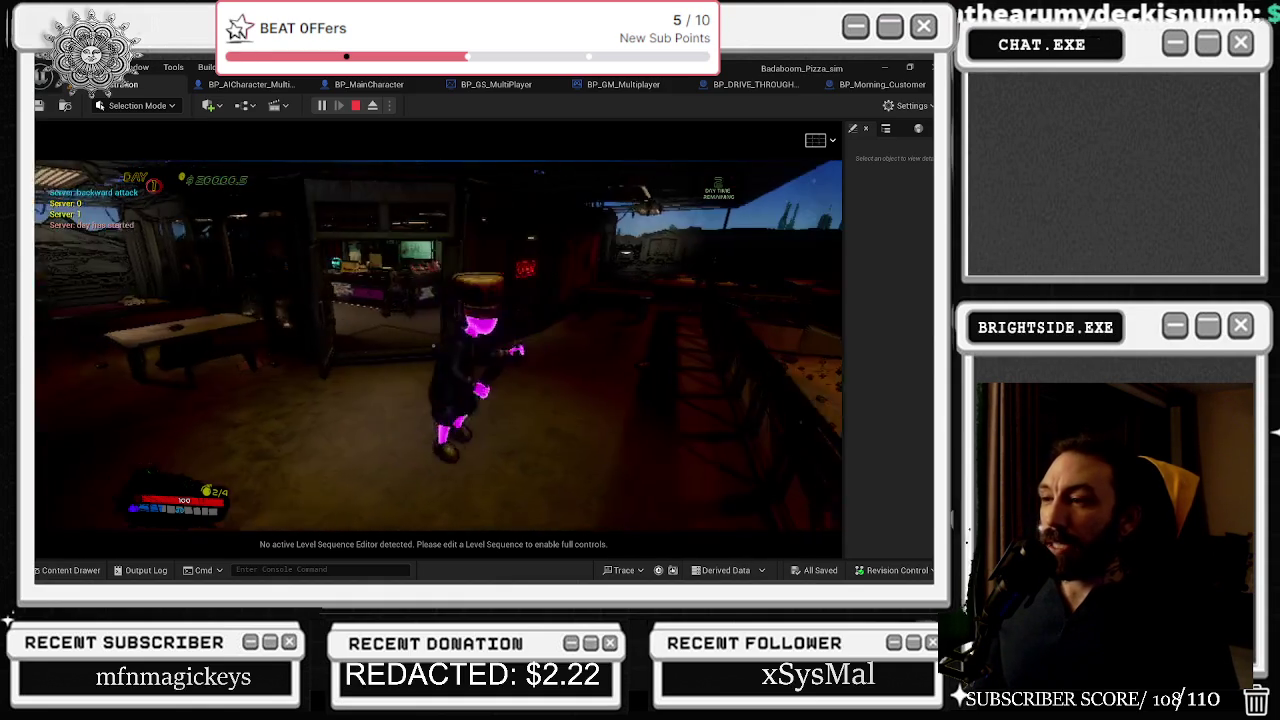
key(w)
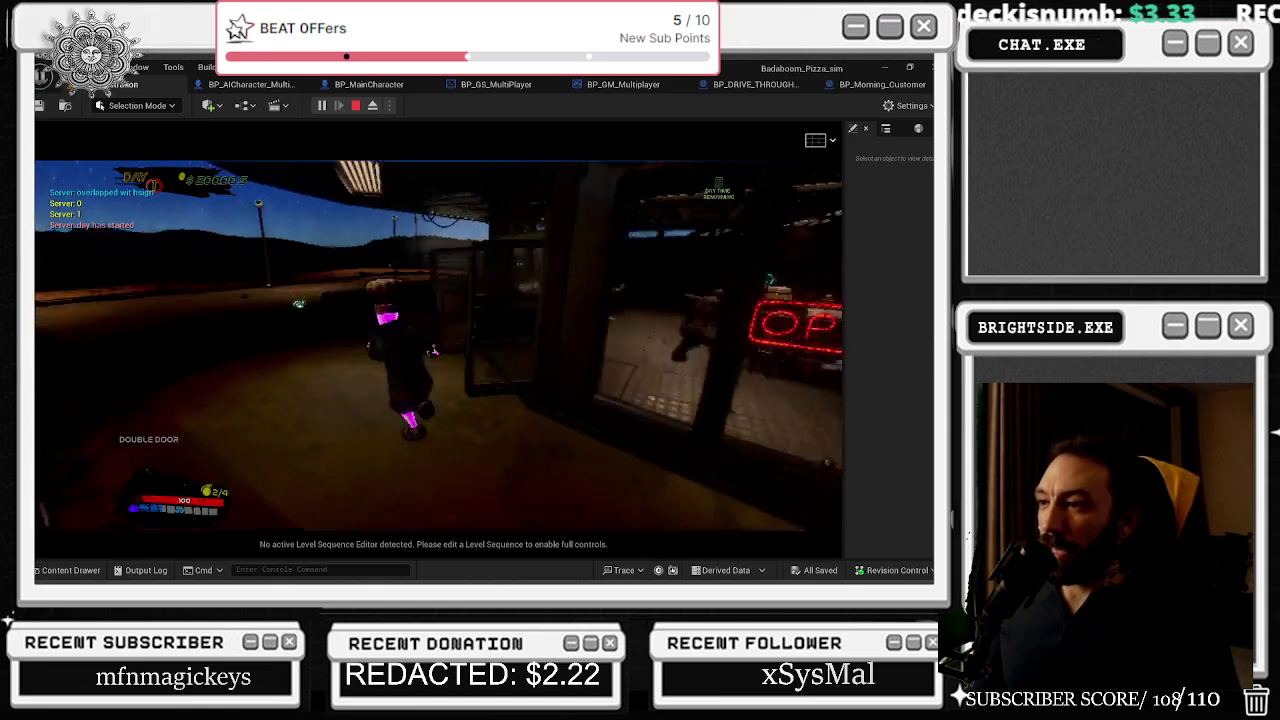
key(w)
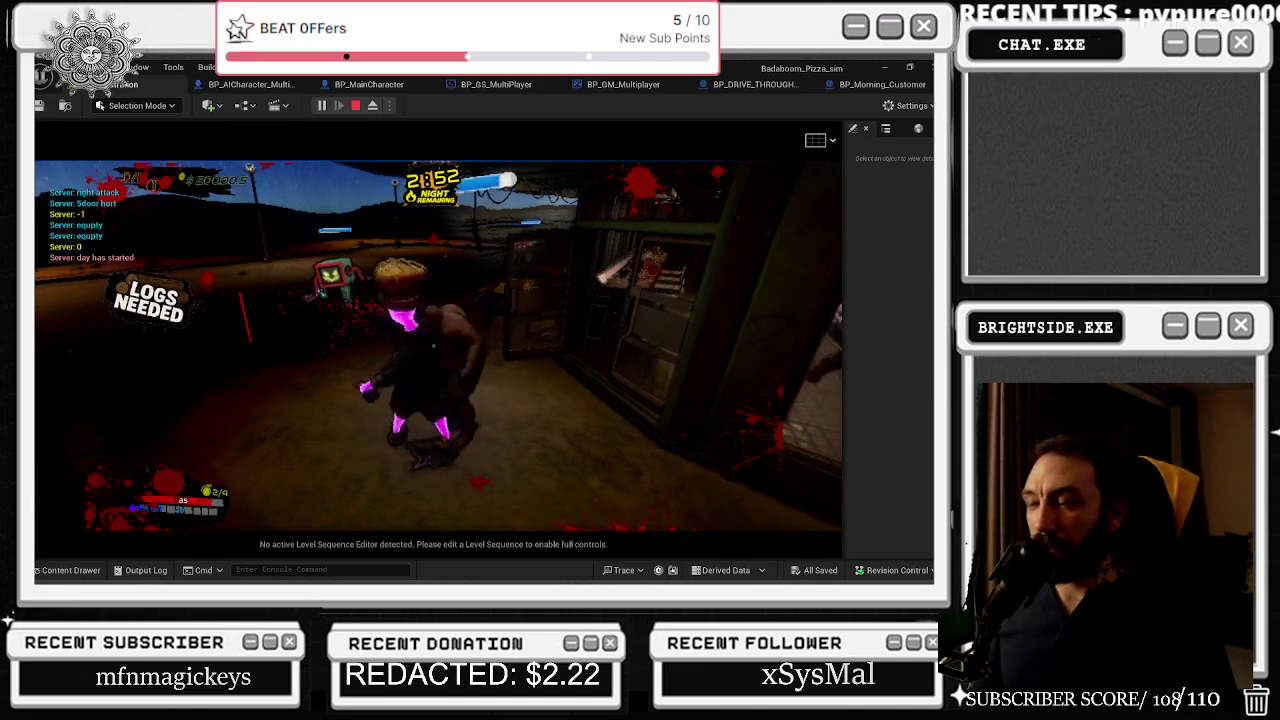
- Move toward the monitor-headed robots through the night, then open the build options with B
key(w)
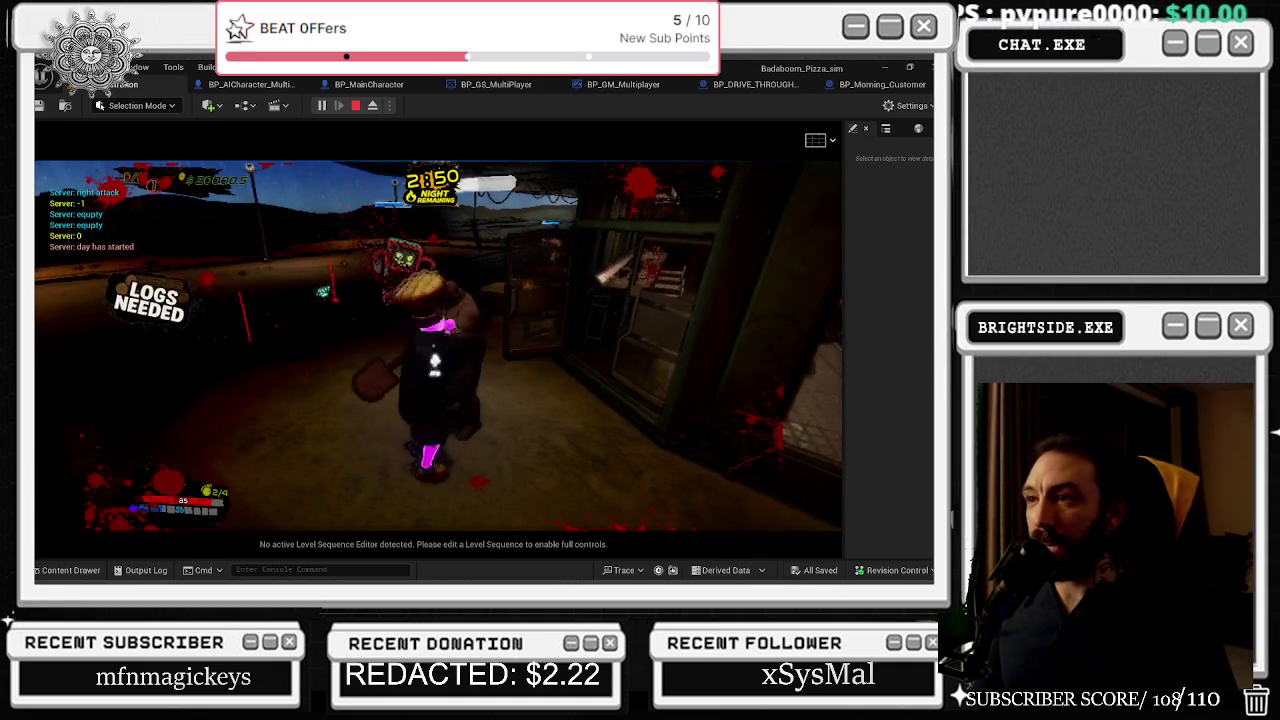
key(w)
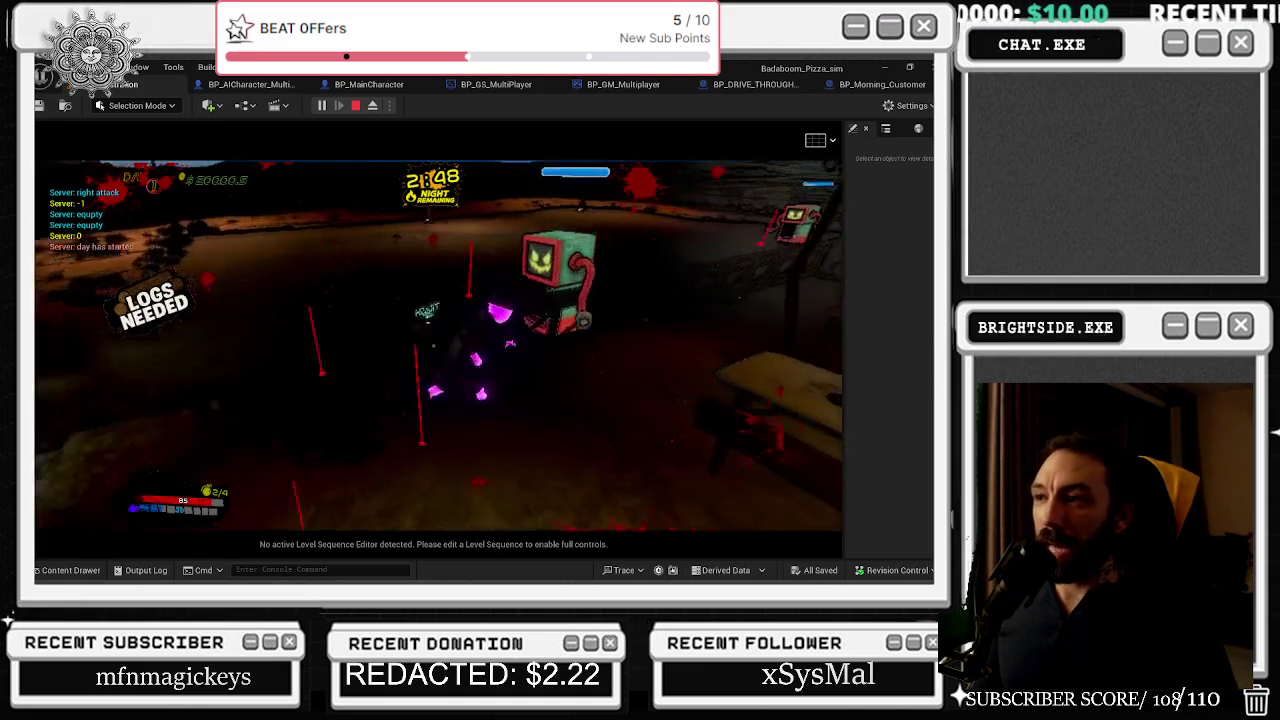
key(w)
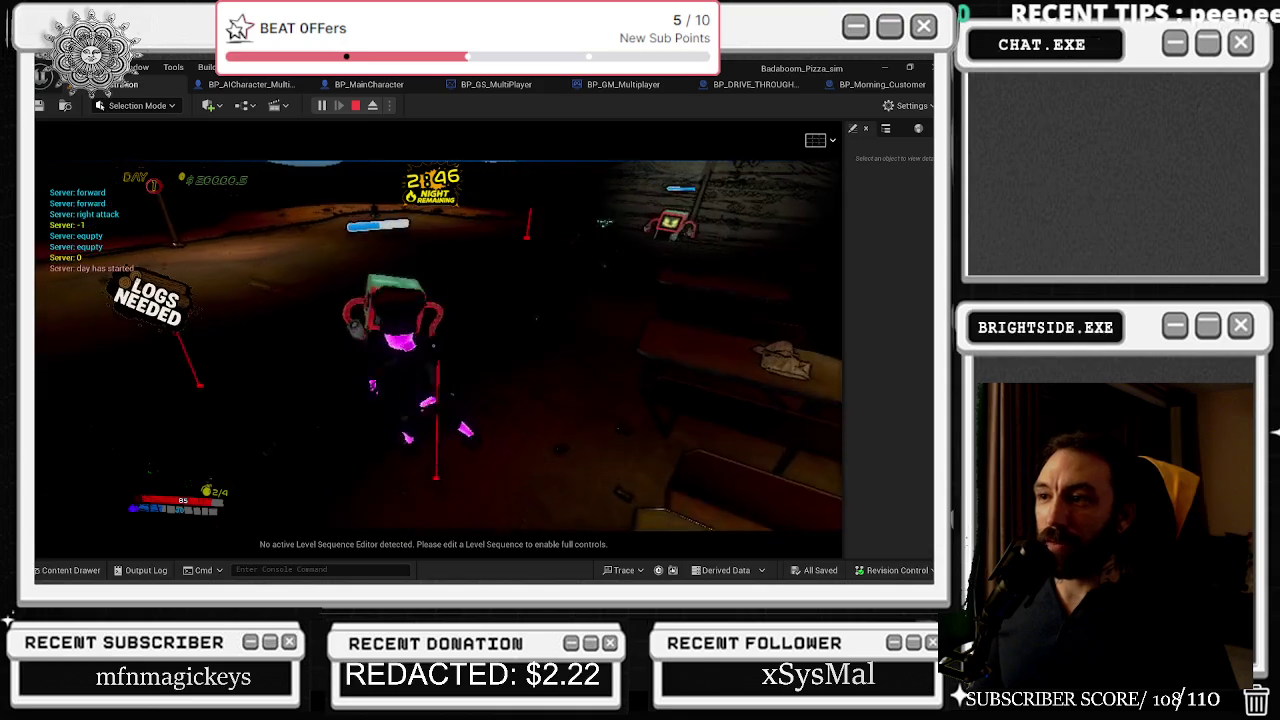
key(w)
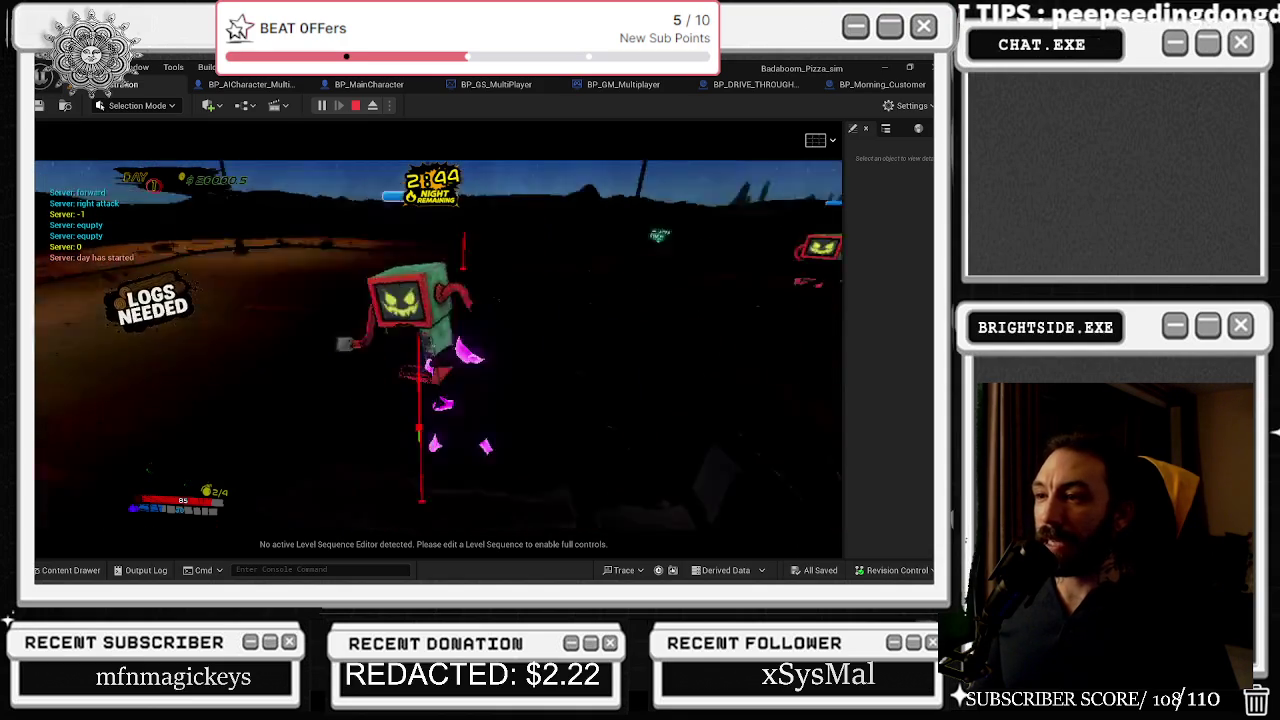
key(w)
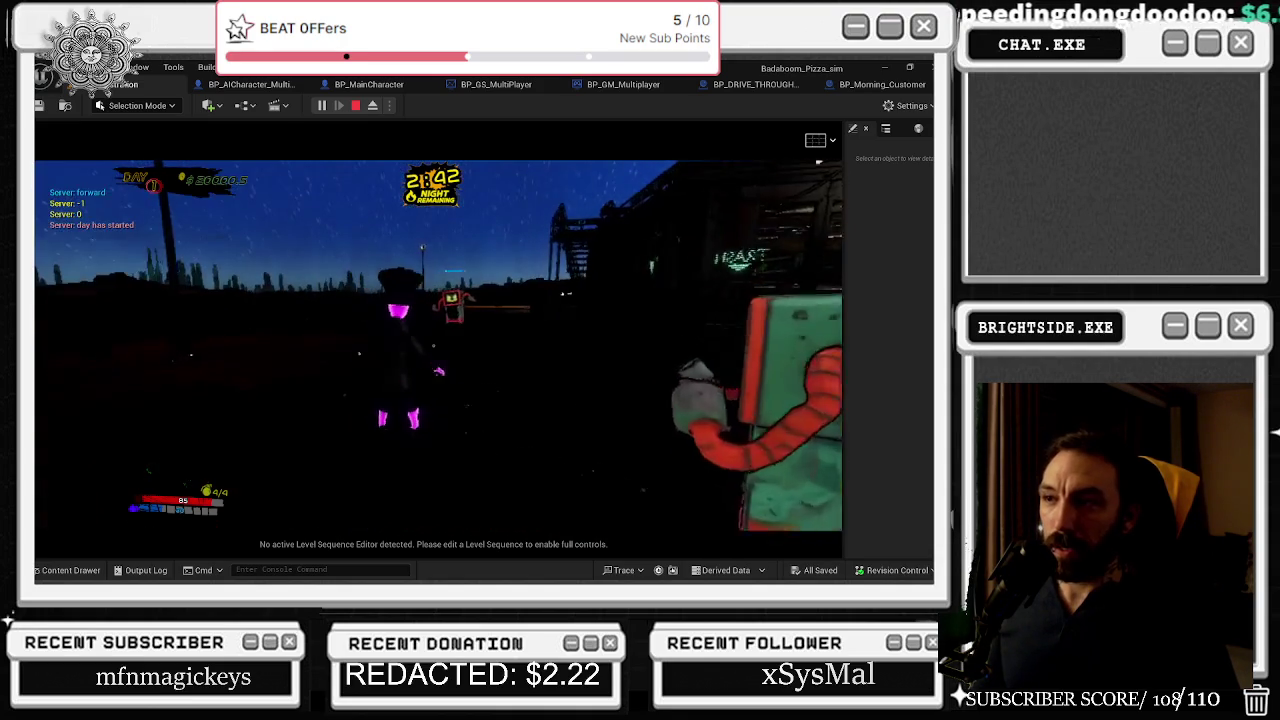
key(w)
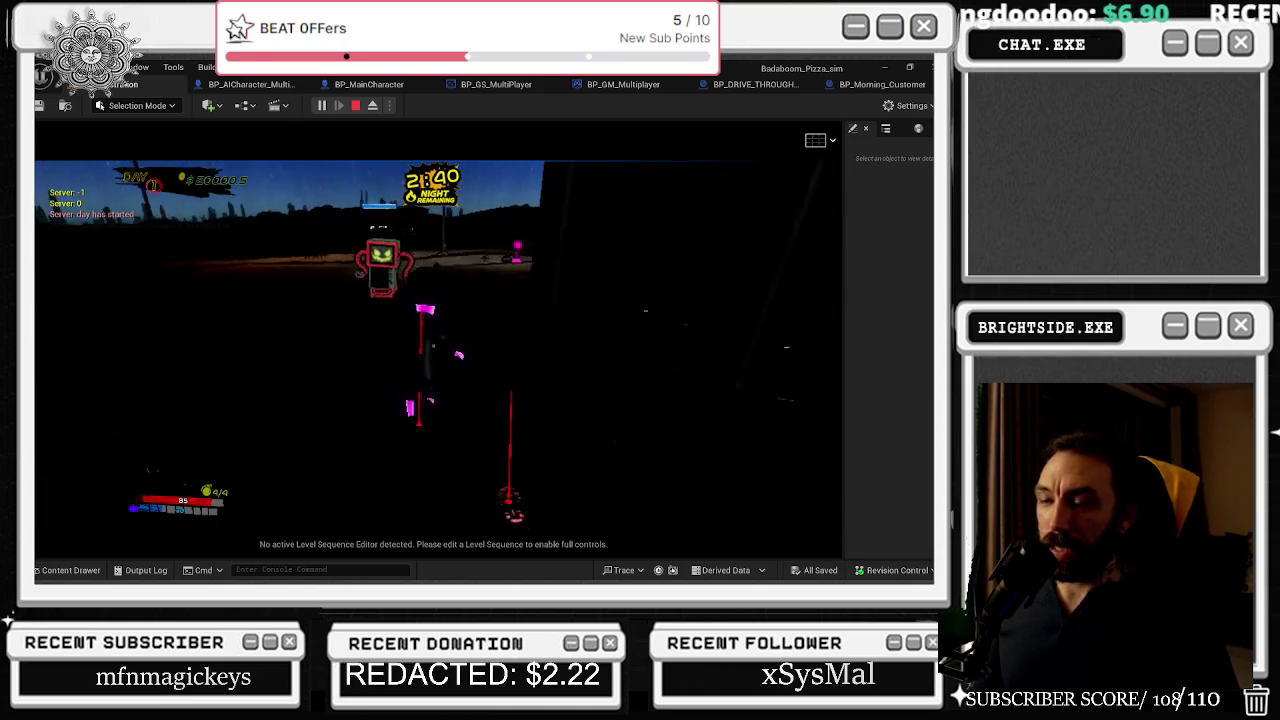
key(w)
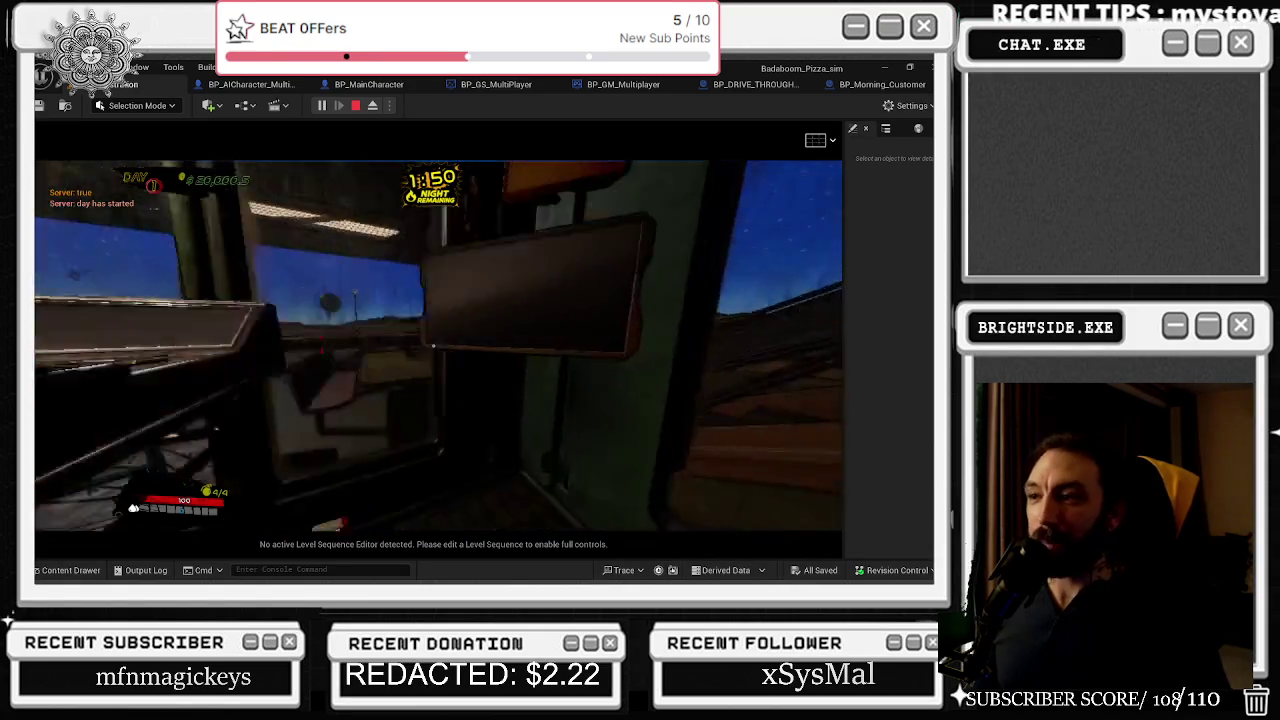
key(b)
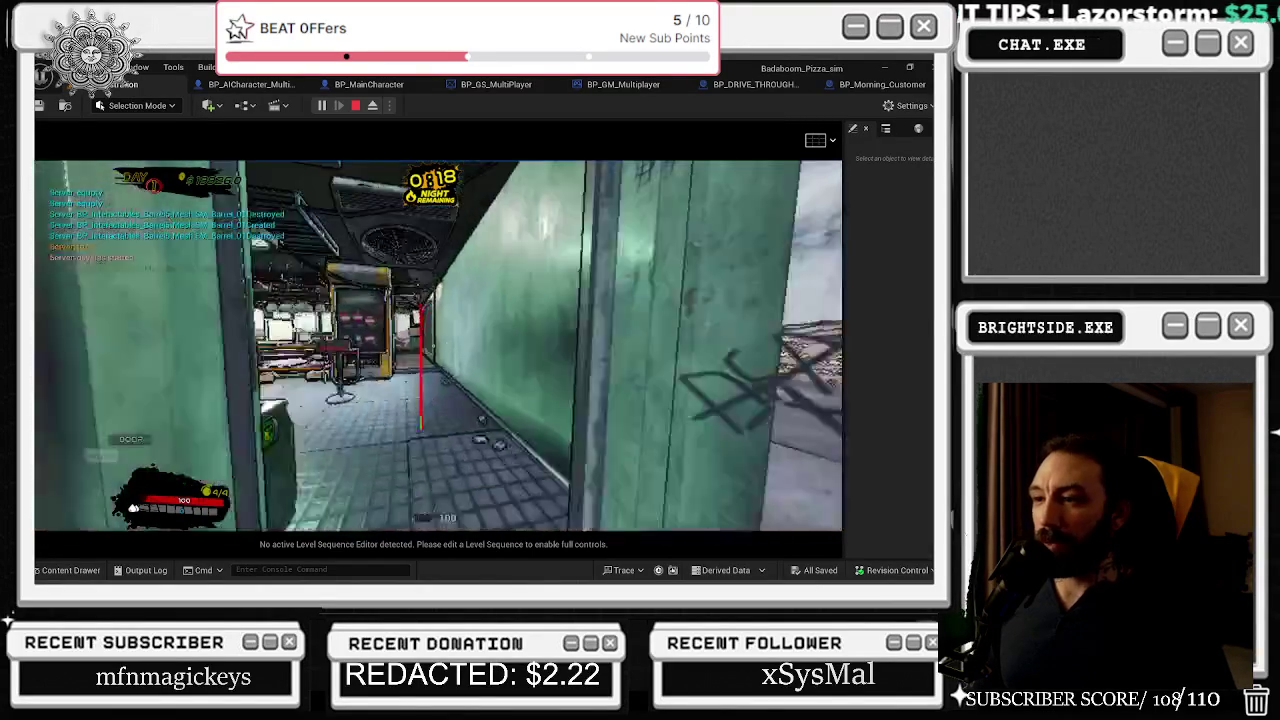
- Use the wall board and walk outside until 'Survived the Night' shows, then eject to the editor camera
key(e)
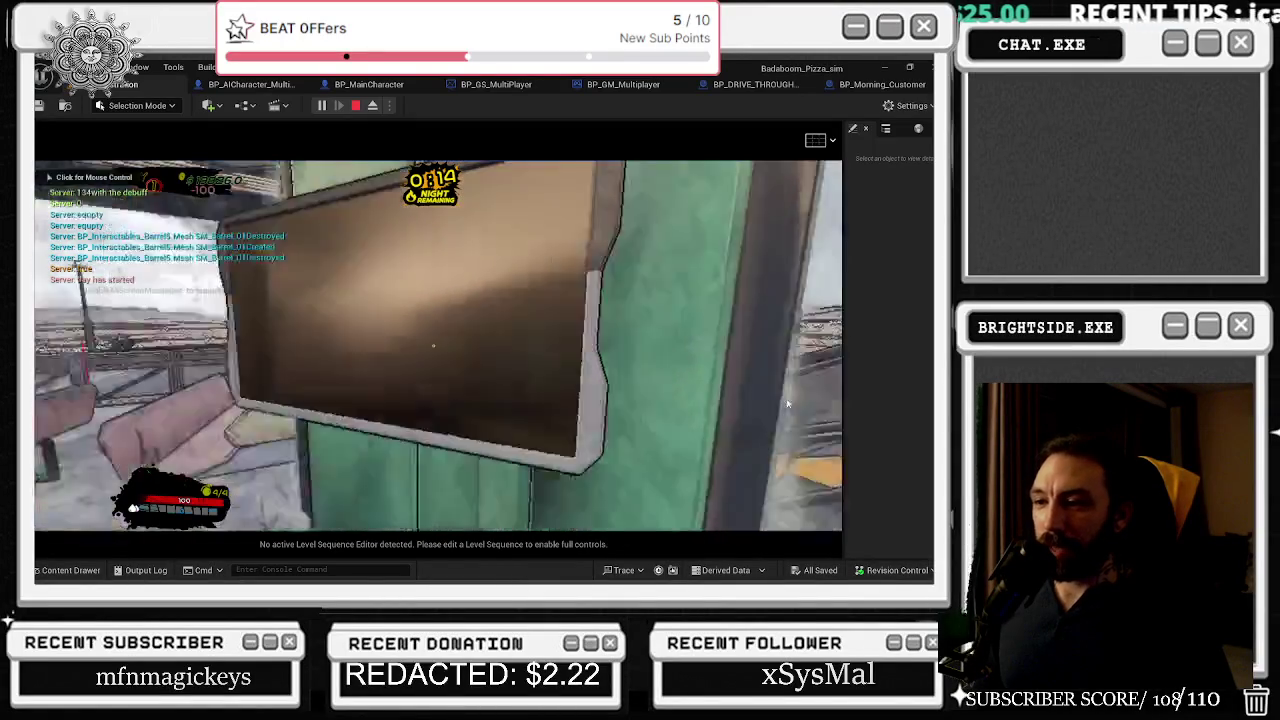
key(w)
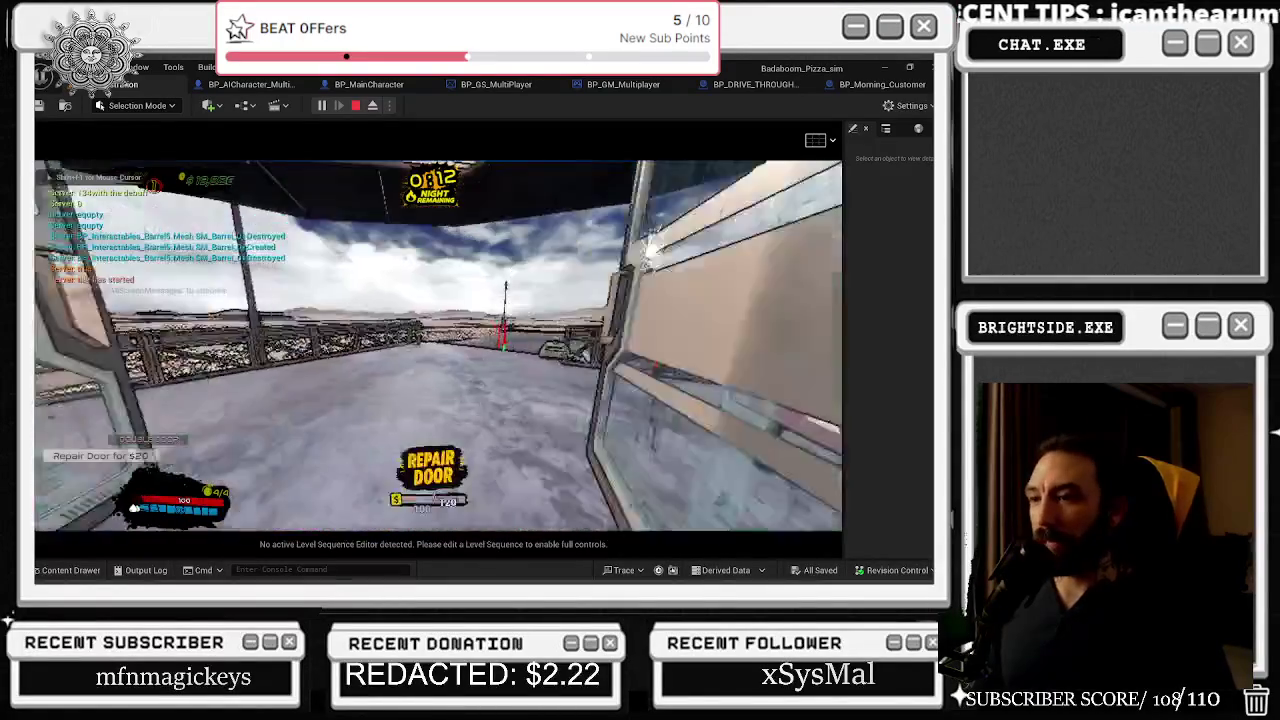
key(1)
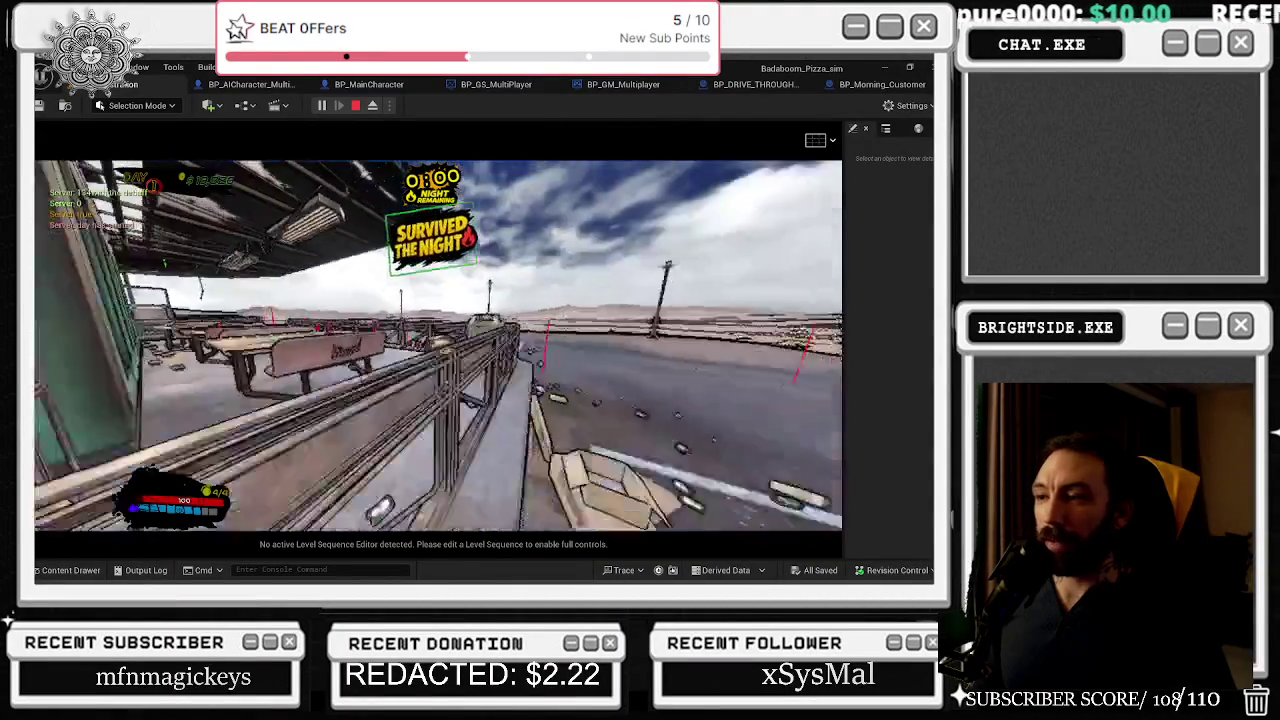
key(alt+Tab)
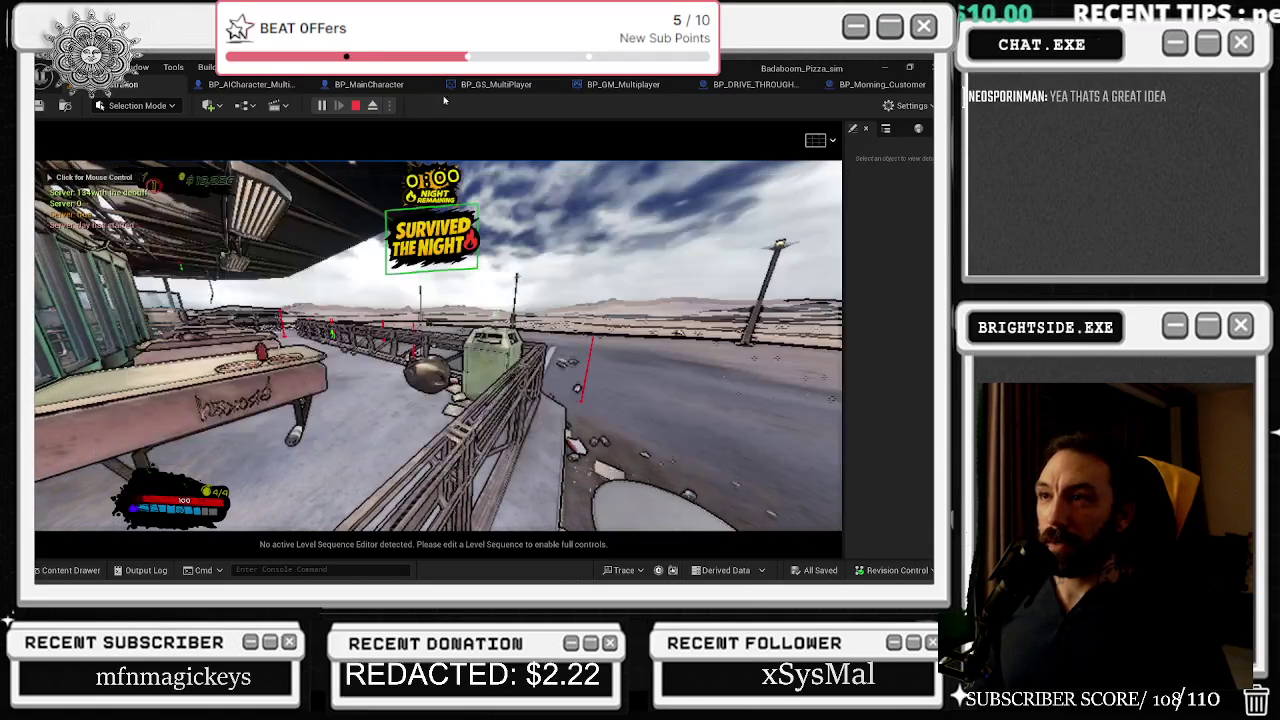
click(372, 105)
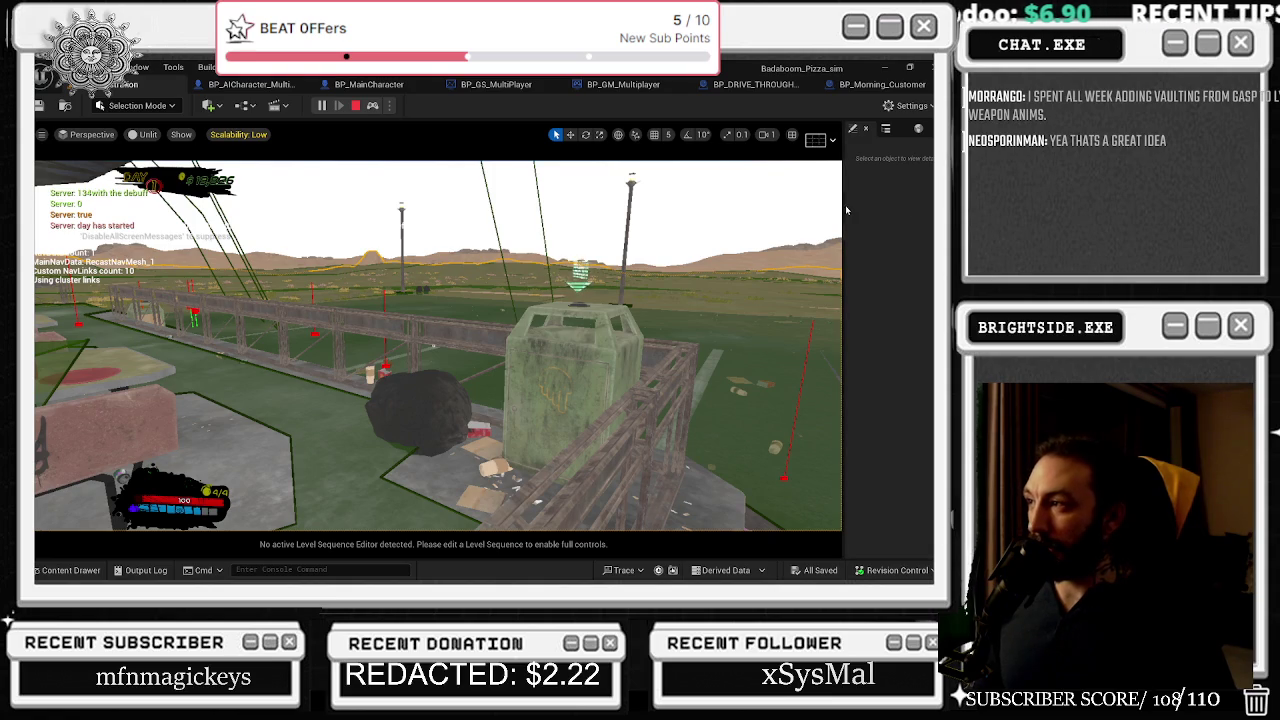
- Widen the side panel, show the 'blooD'-filtered Outliner and select bp_decal_spawner_blood13
drag(842, 206, 617, 200)
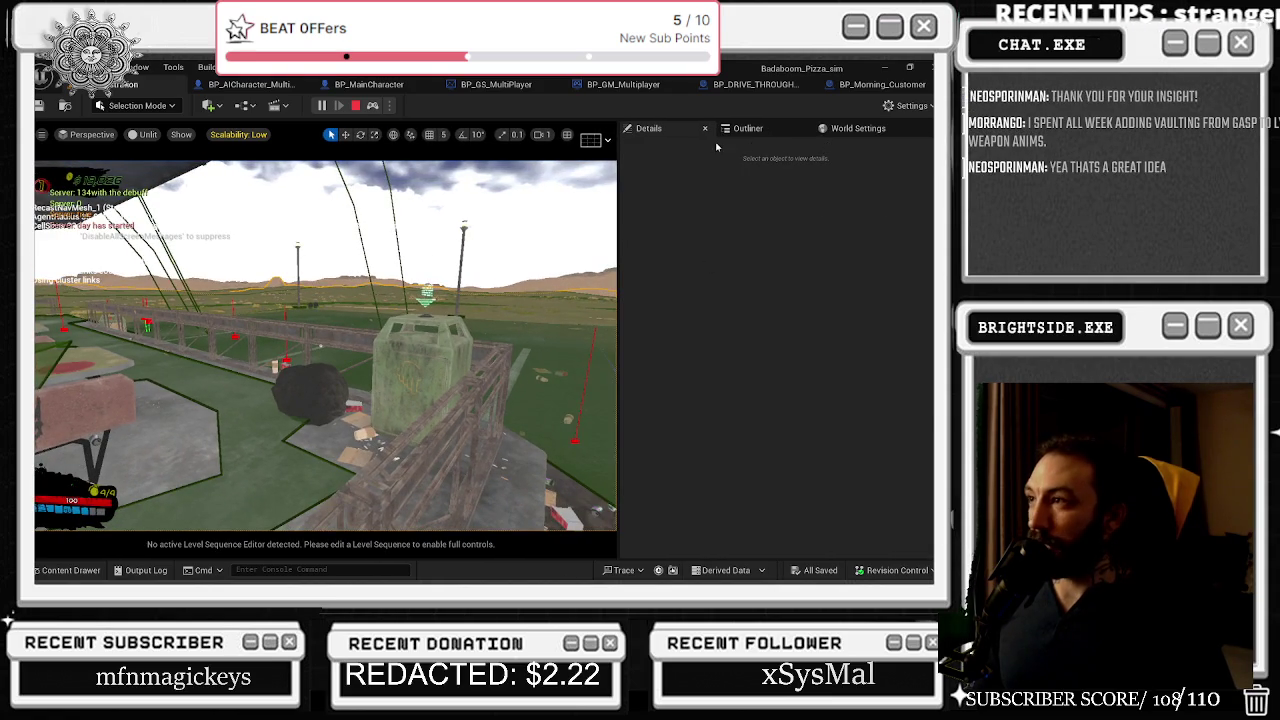
click(743, 130)
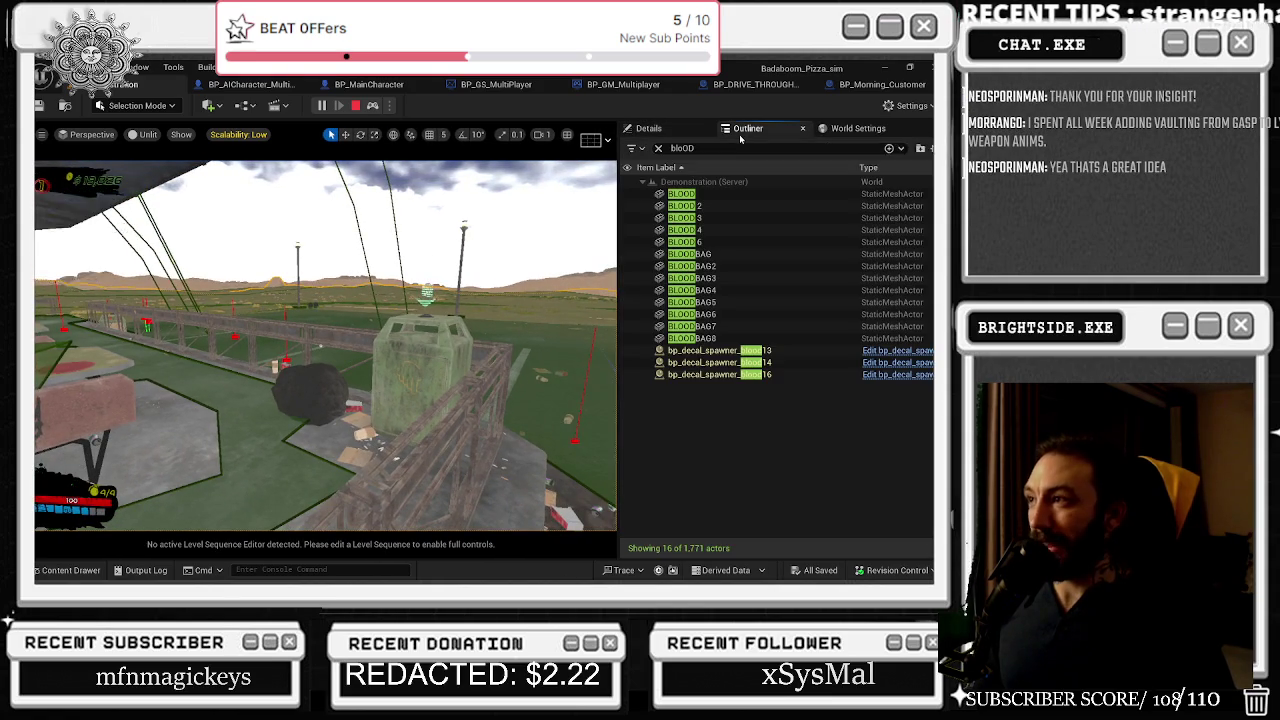
click(710, 353)
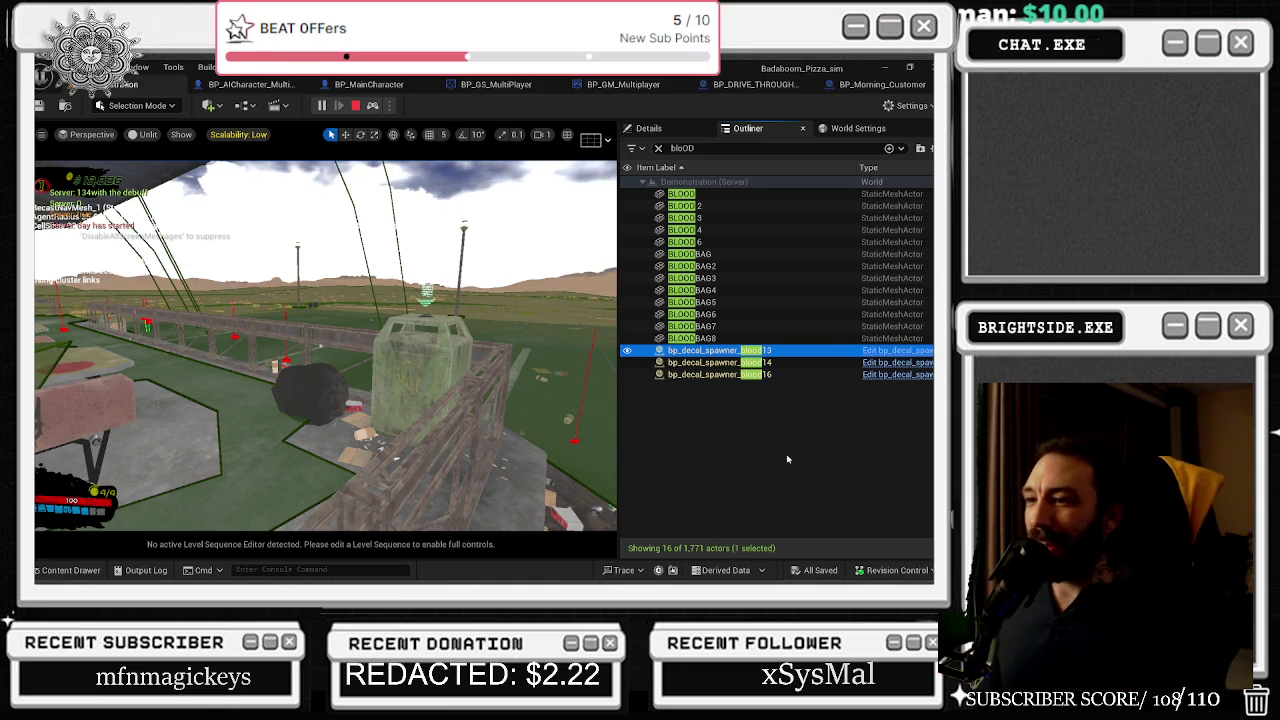
- Focus the viewport on bp_decal_spawner_blood13, then close in on bp_decal_spawner_blood16, and retake the player
double_click(778, 350)
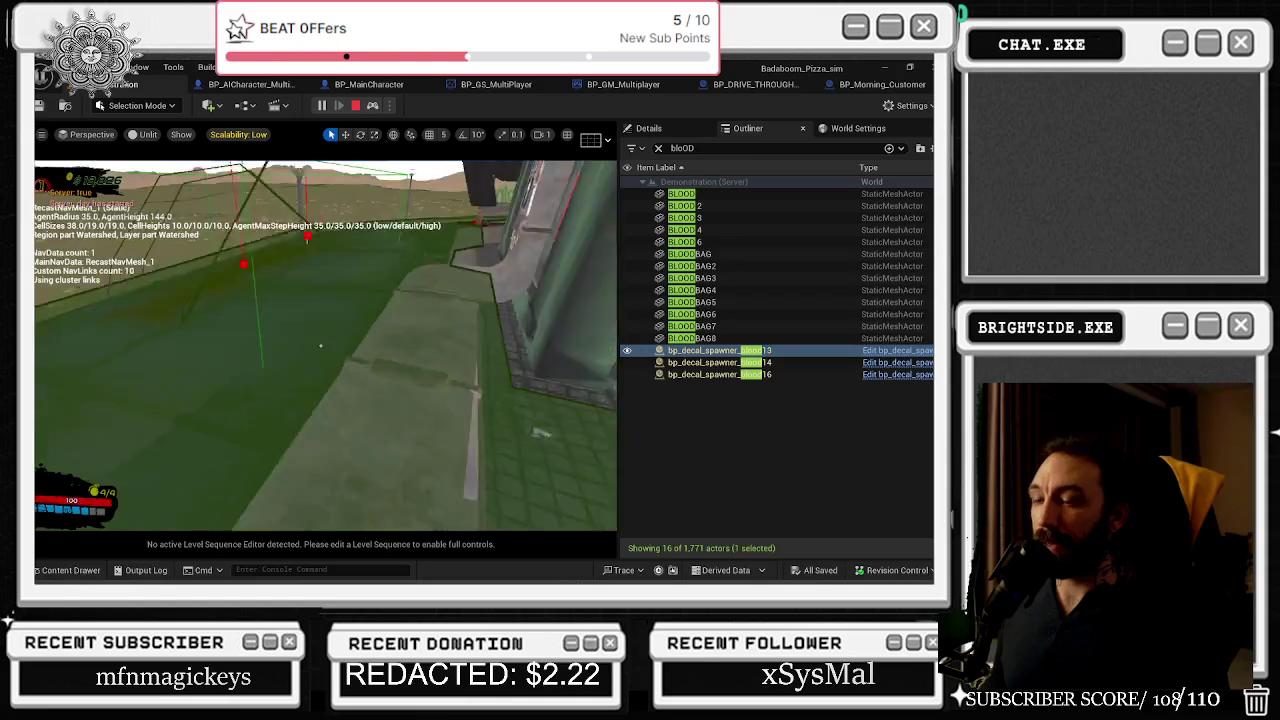
double_click(785, 374)
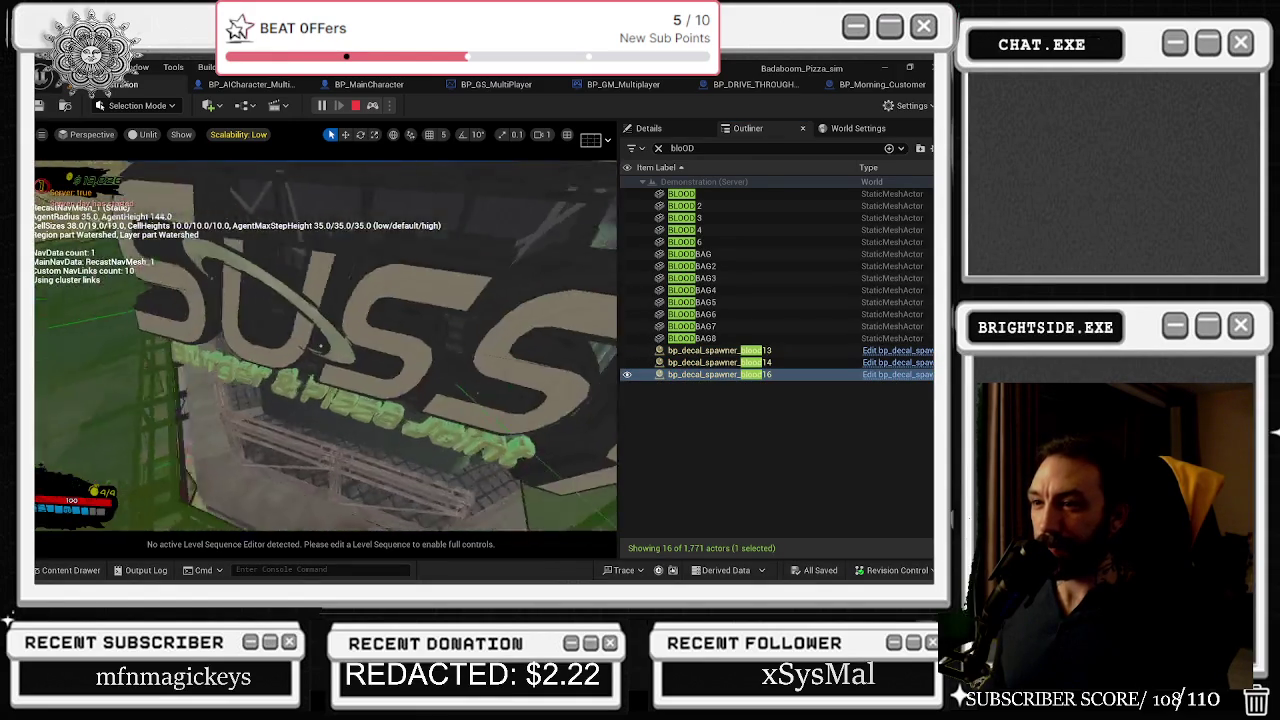
double_click(714, 372)
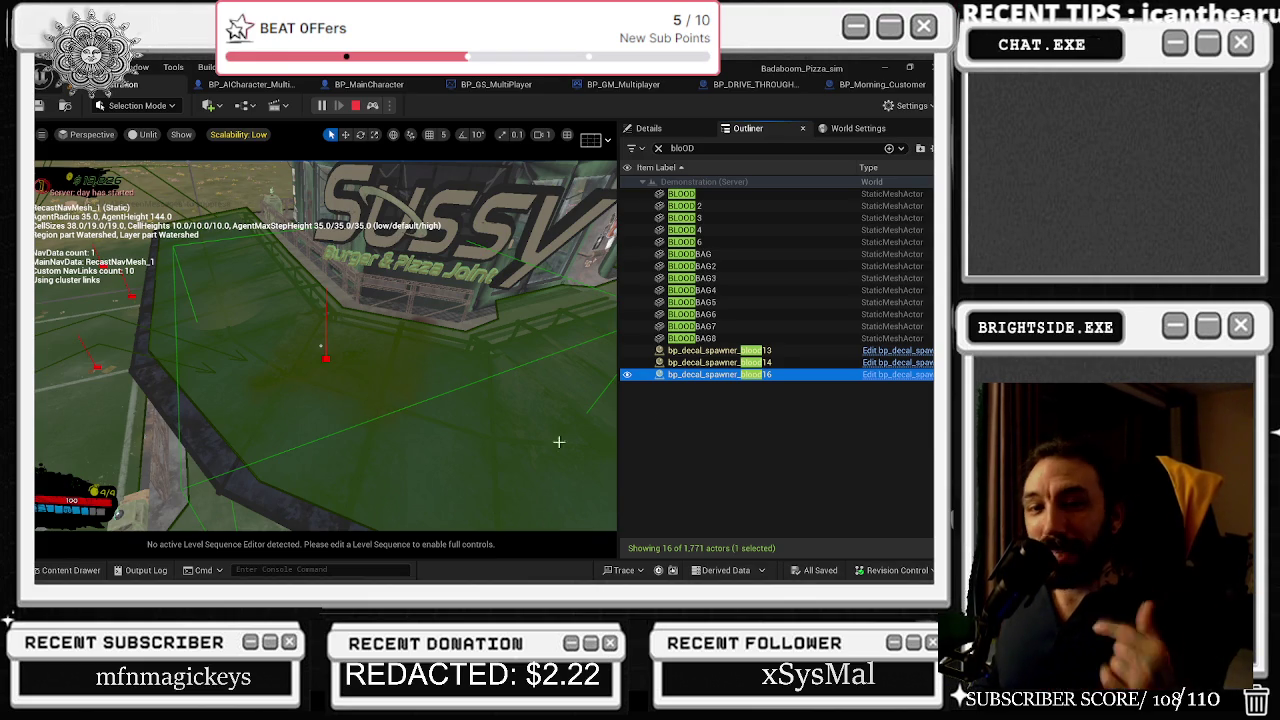
click(372, 107)
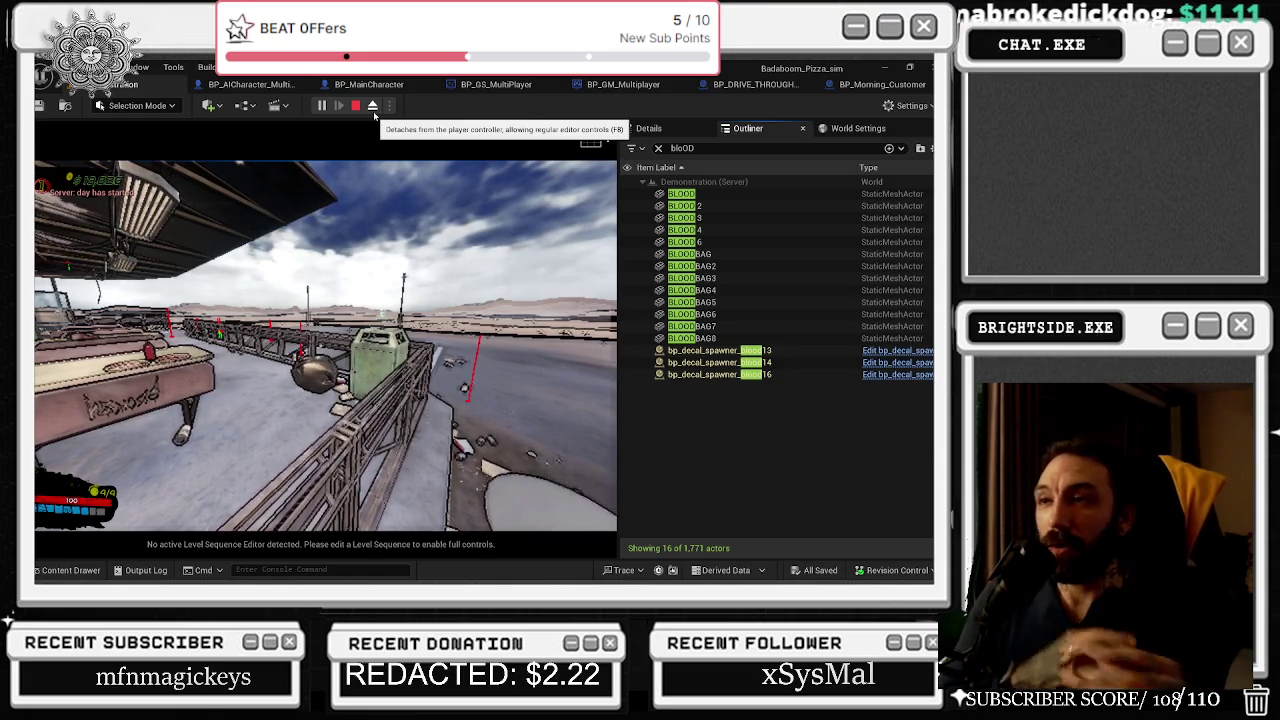
- Hand mouse control back to the running game from the viewport
click(330, 300)
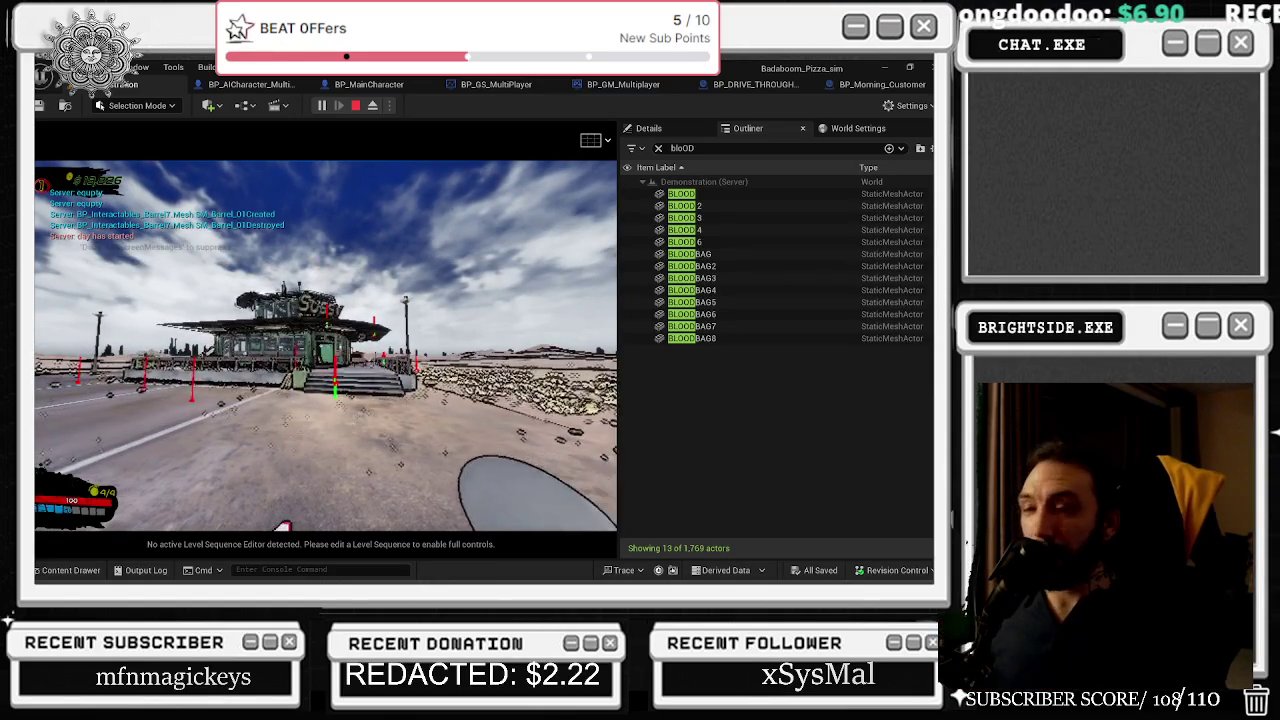
- Return to the Unreal editor and give mouse control back to the game viewport
key(alt+Tab)
key(Escape)
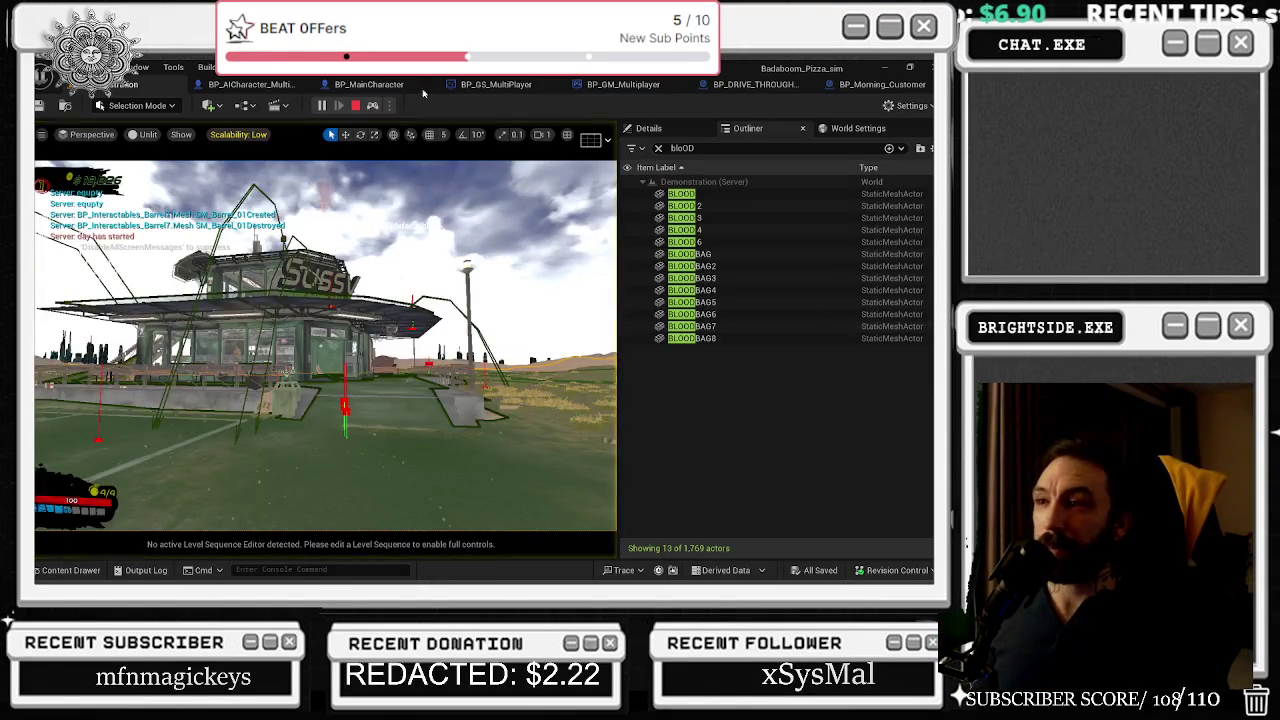
click(330, 340)
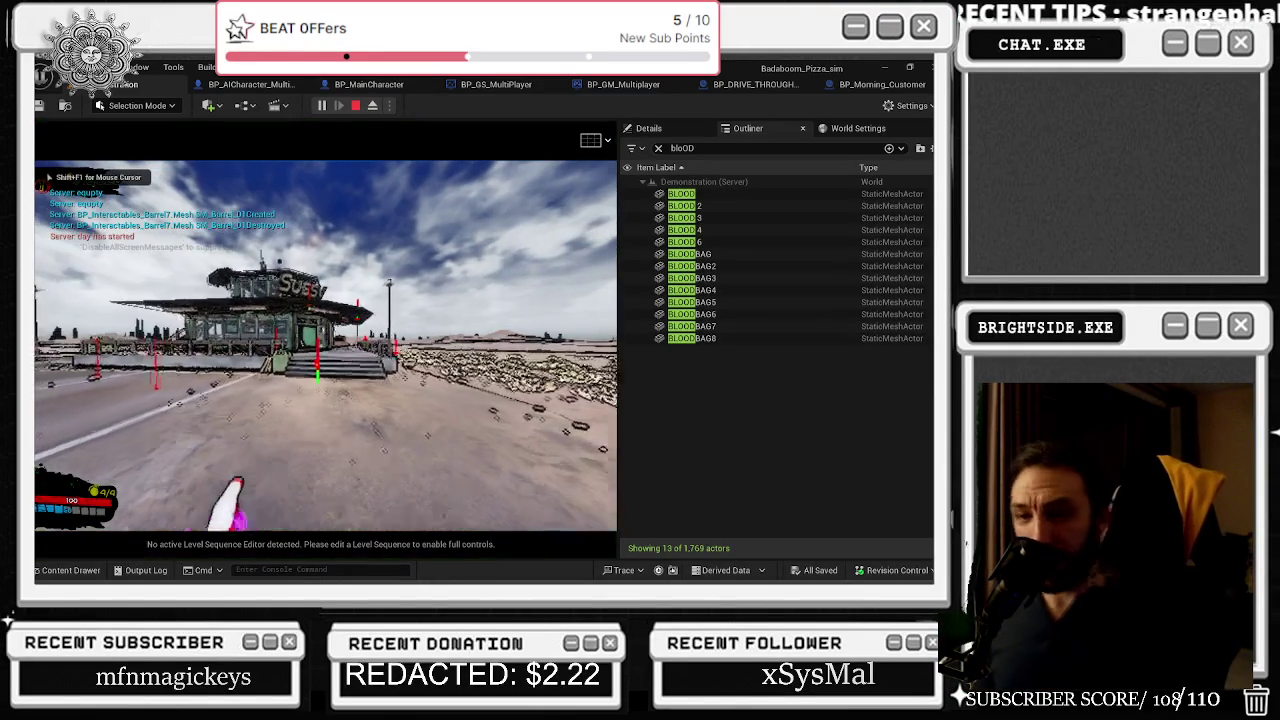
- Walk the player to the awning, out toward the desert, back, and through the building's door
key(w)
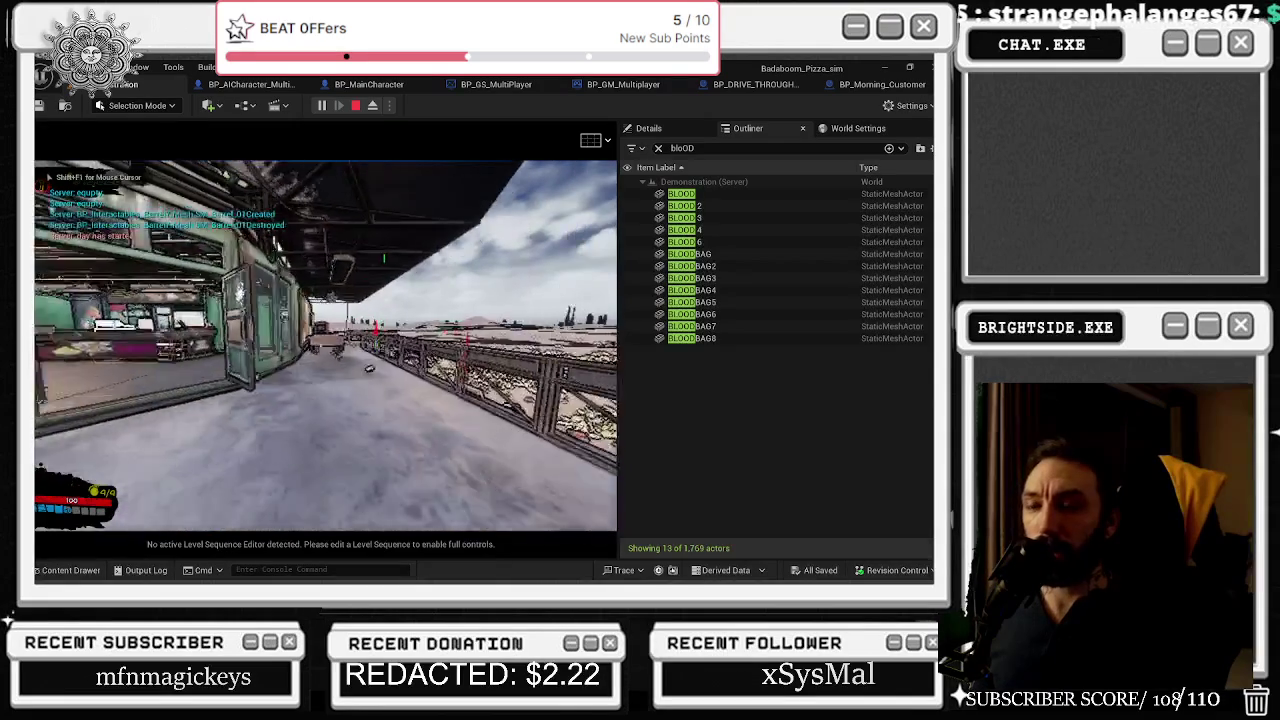
key(w)
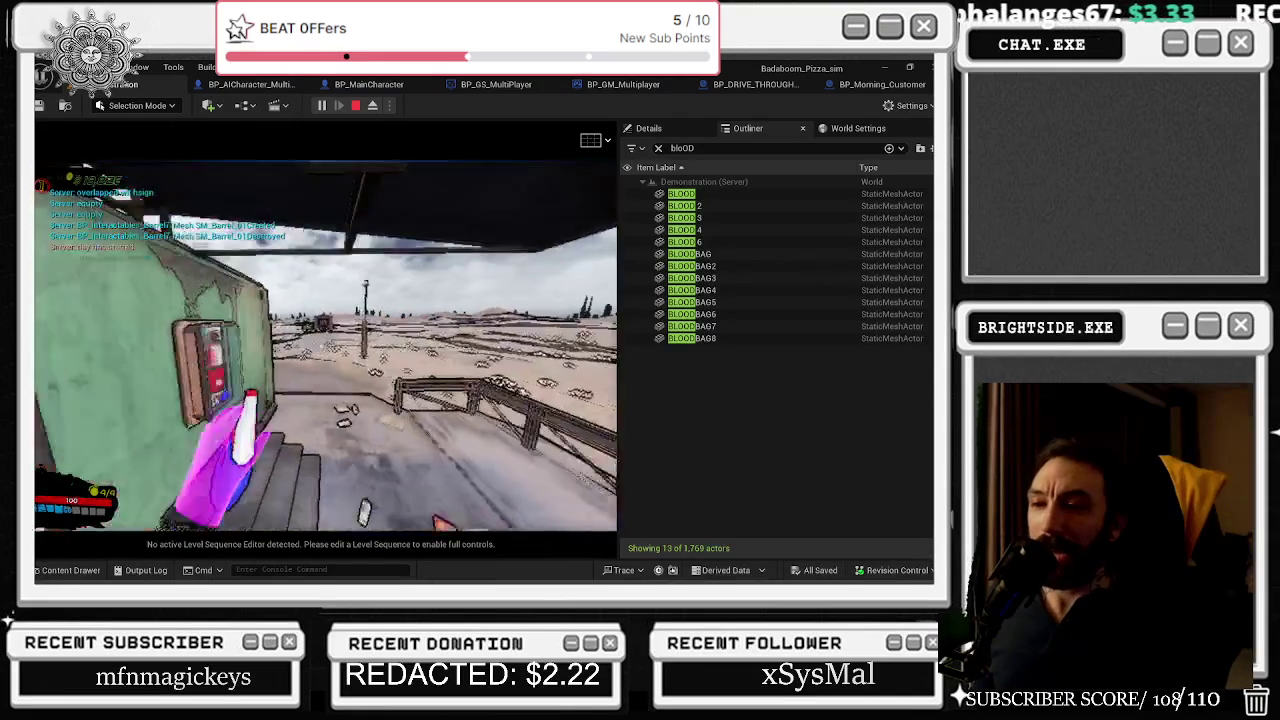
key(w)
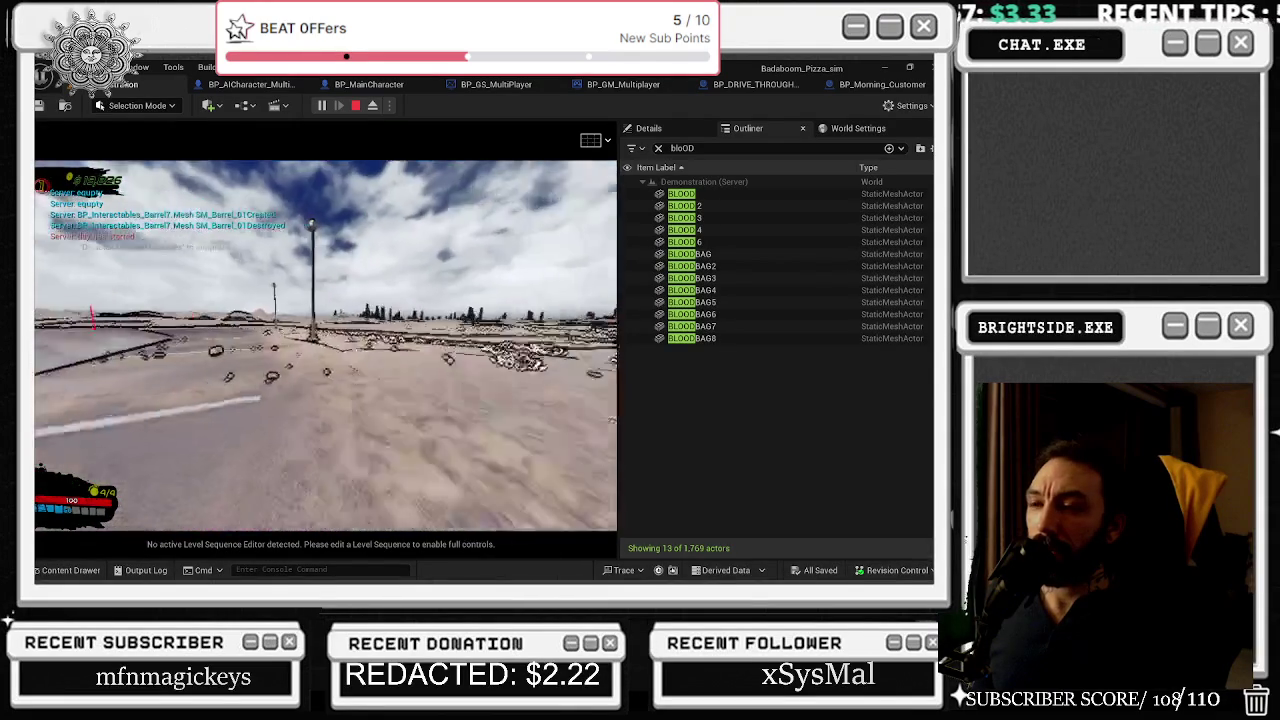
key(w)
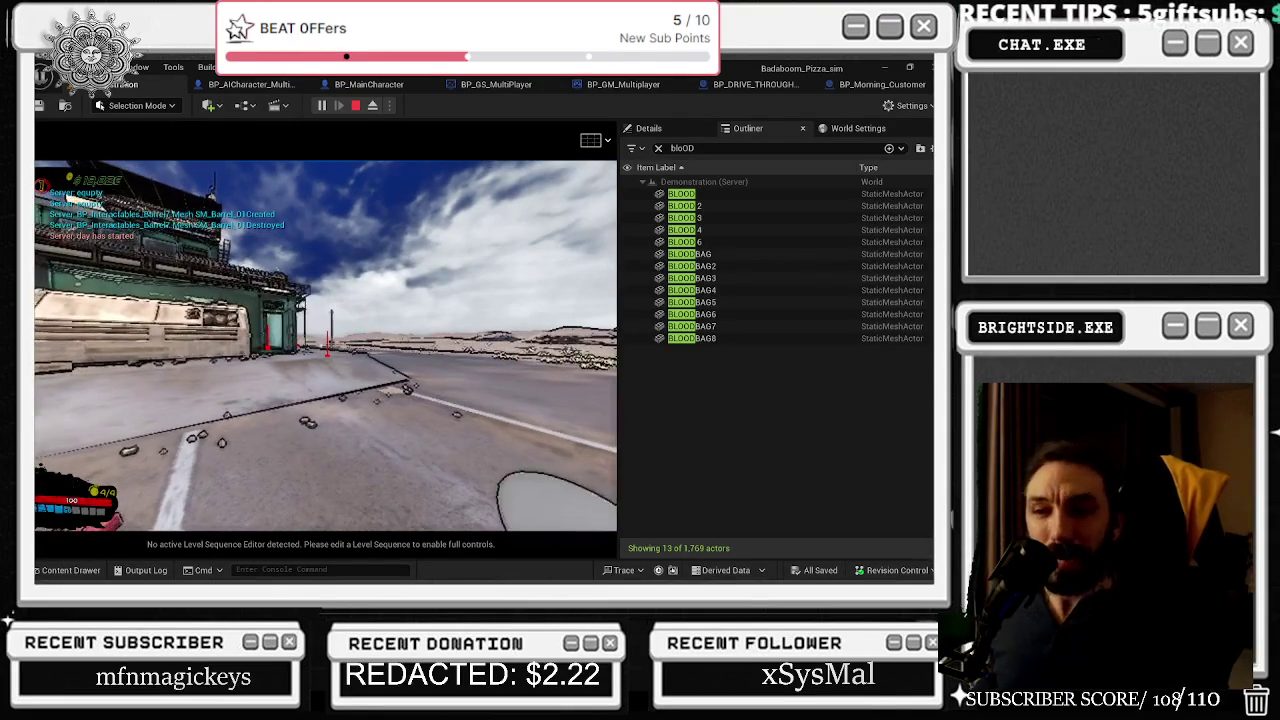
key(w)
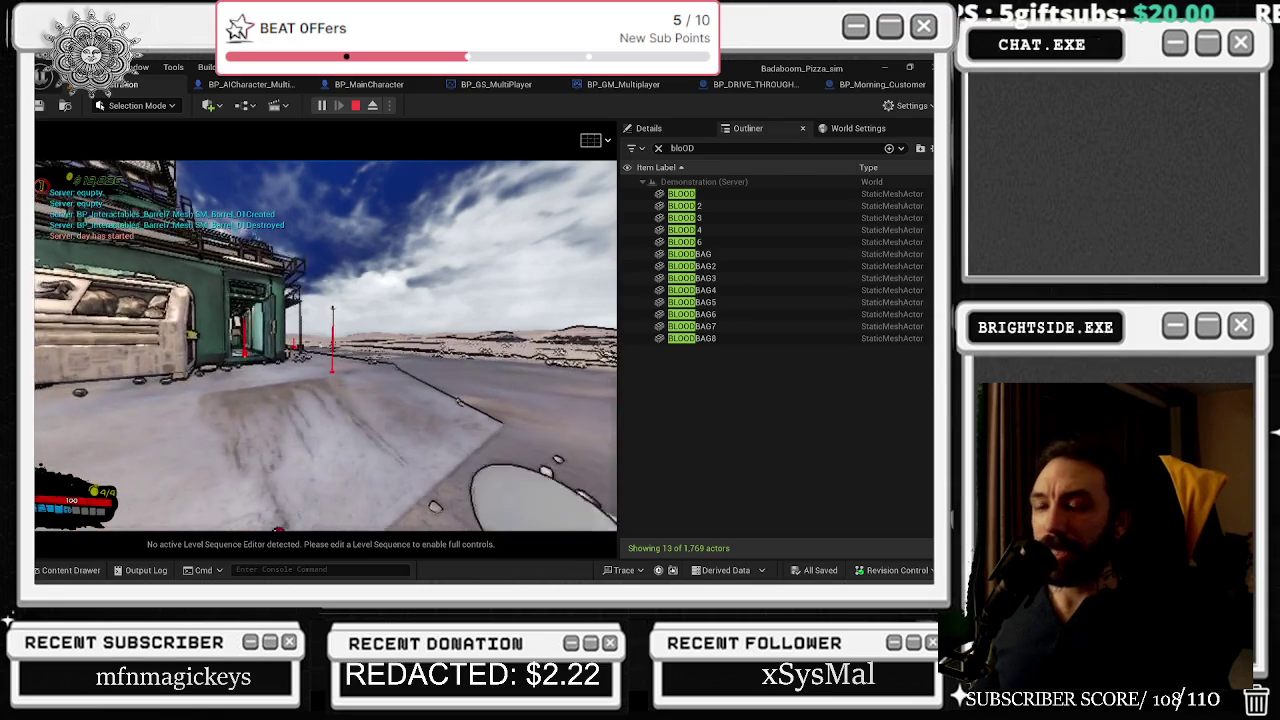
key(w)
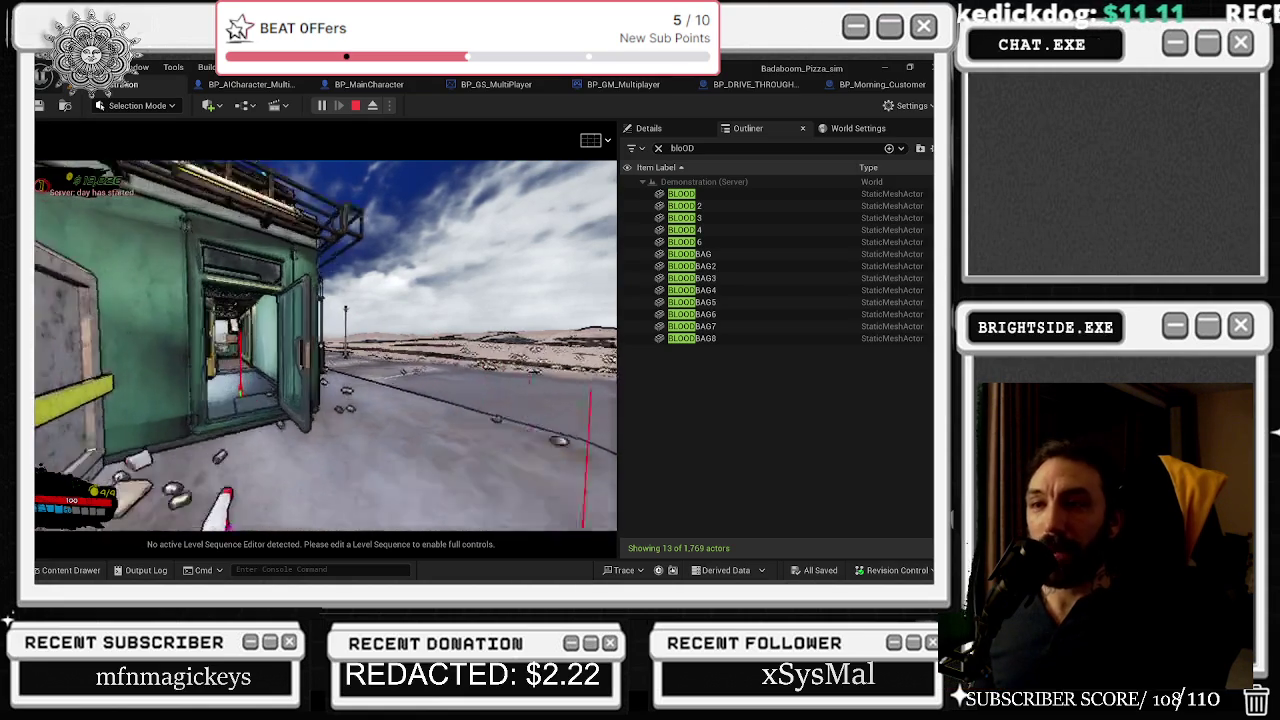
key(w)
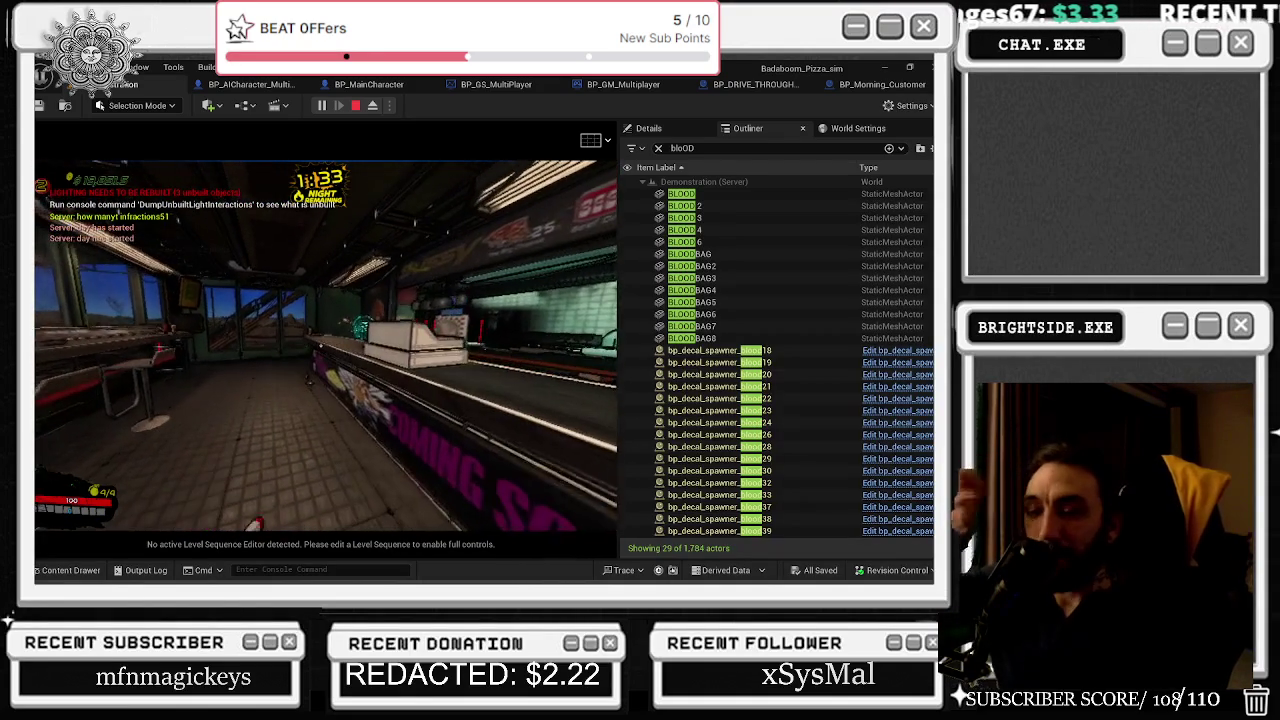
- Fill up and equip the spray bottle from the in-game build and store menu
key(Tab)
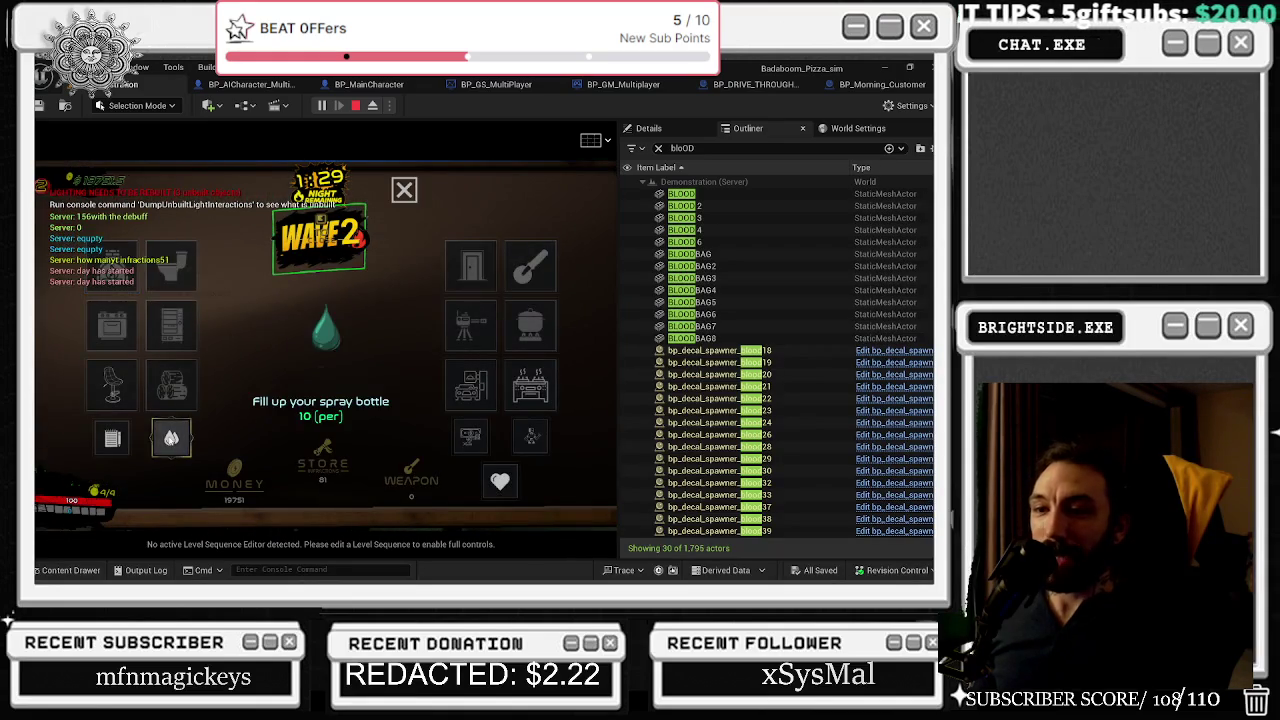
click(171, 437)
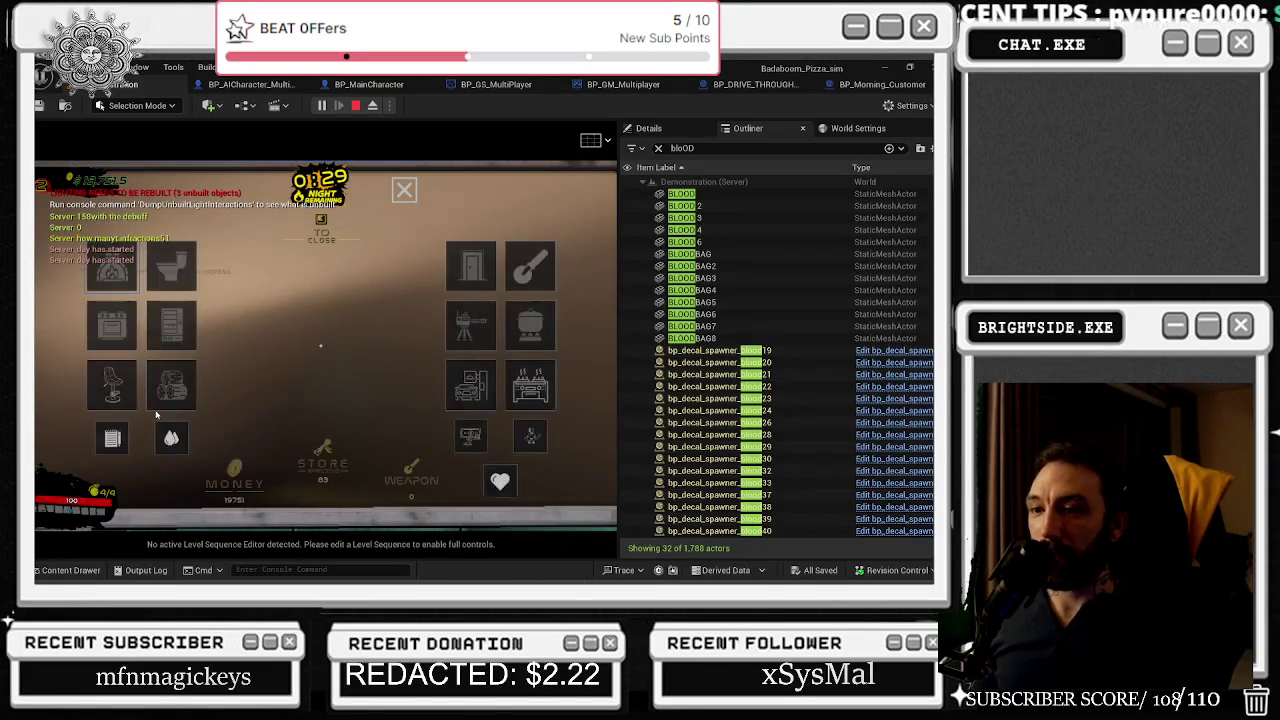
click(172, 440)
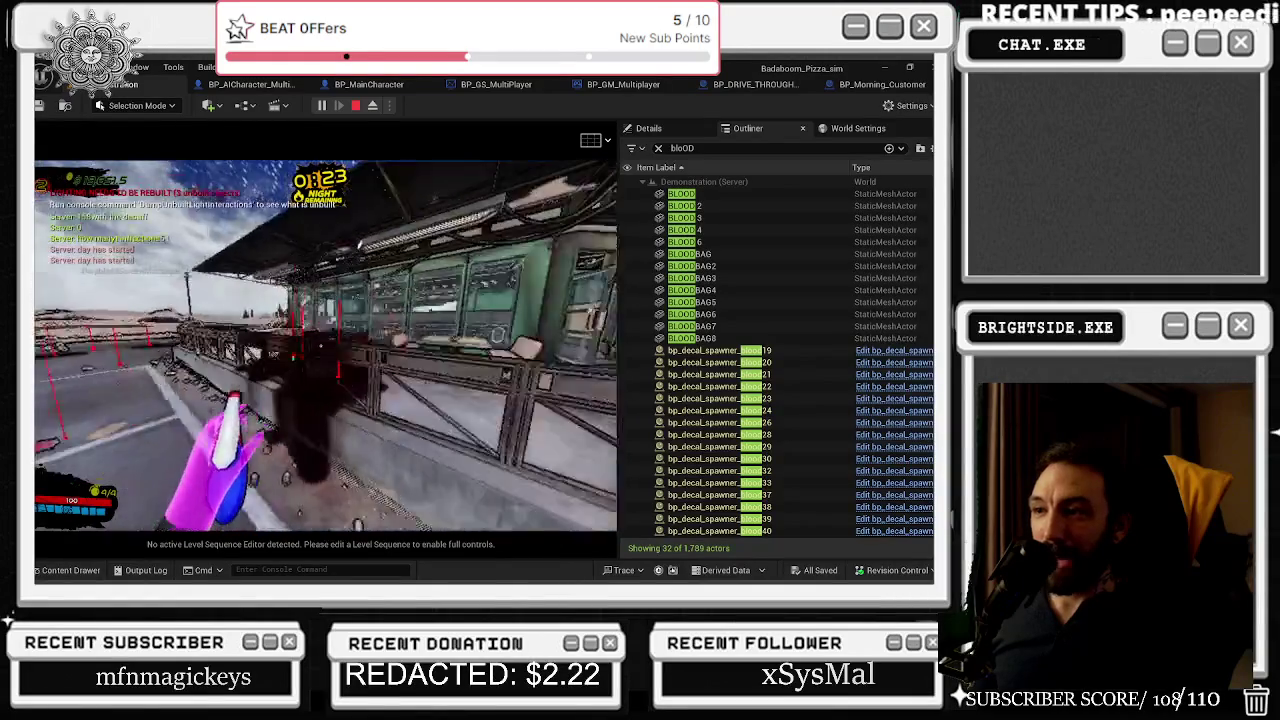
- Spray the blood spills around the player, dropping the Outliner blood count from 32 to 23
click(325, 345)
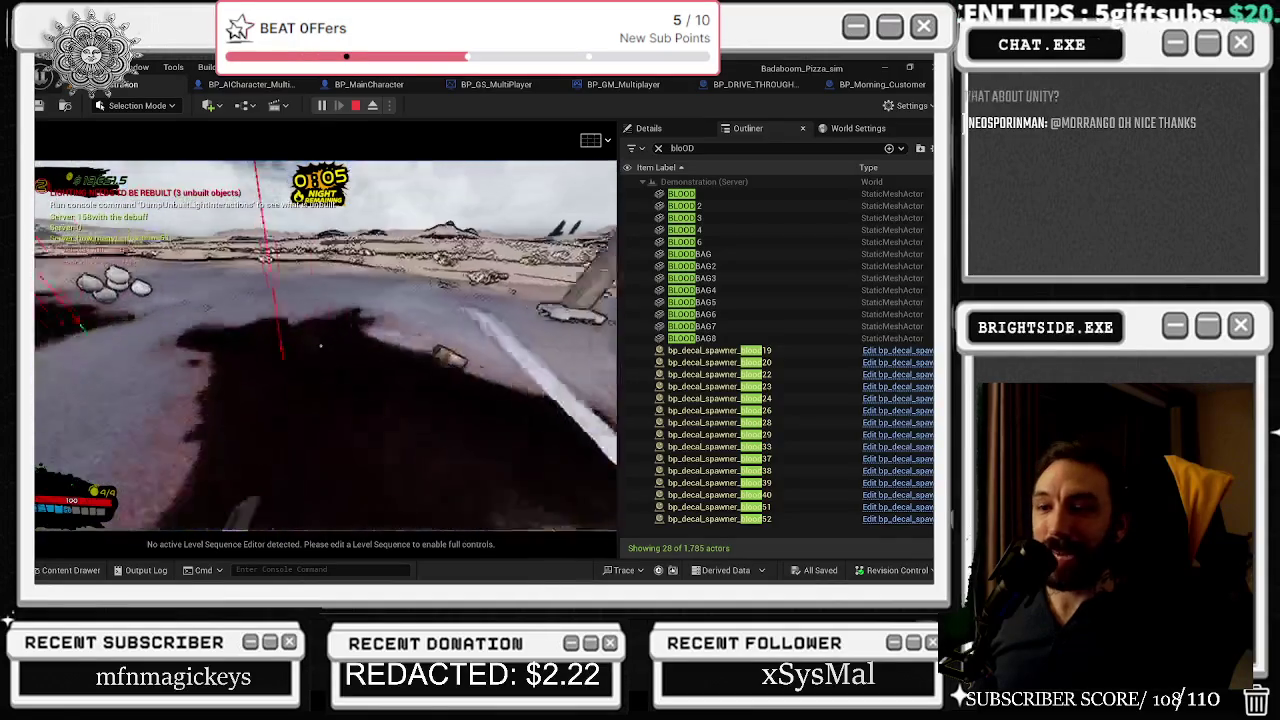
click(325, 345)
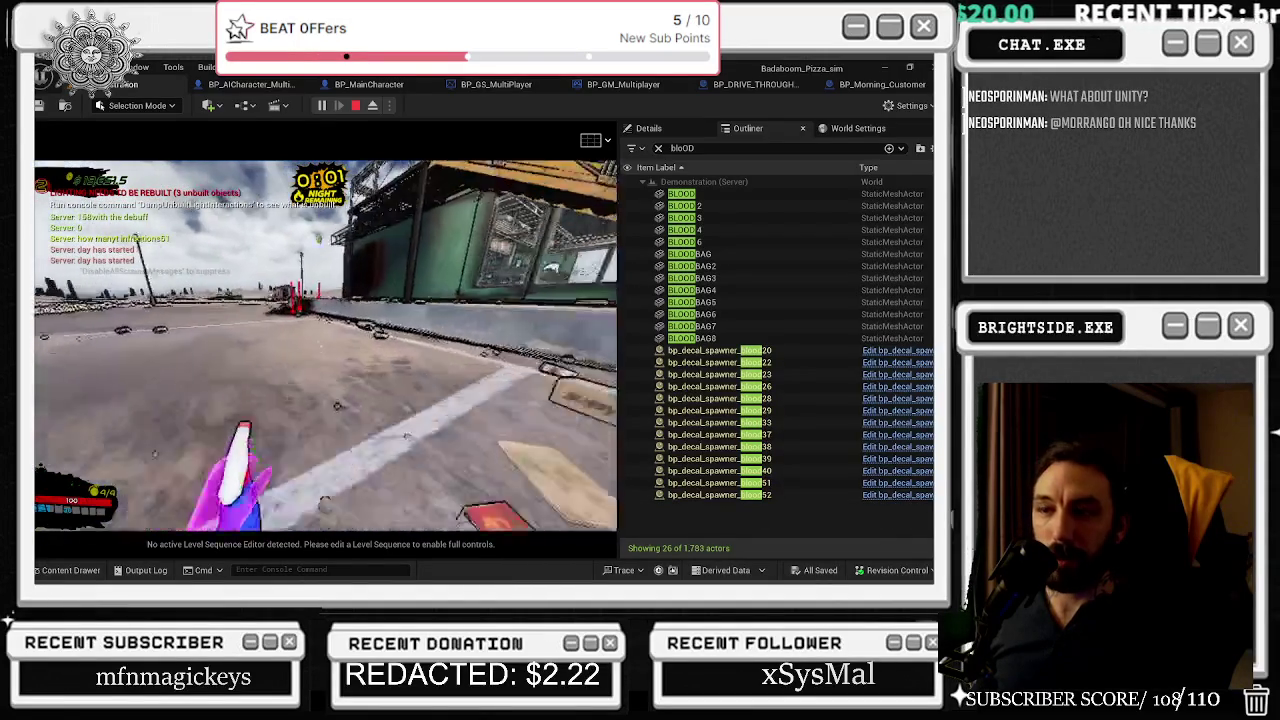
click(320, 345)
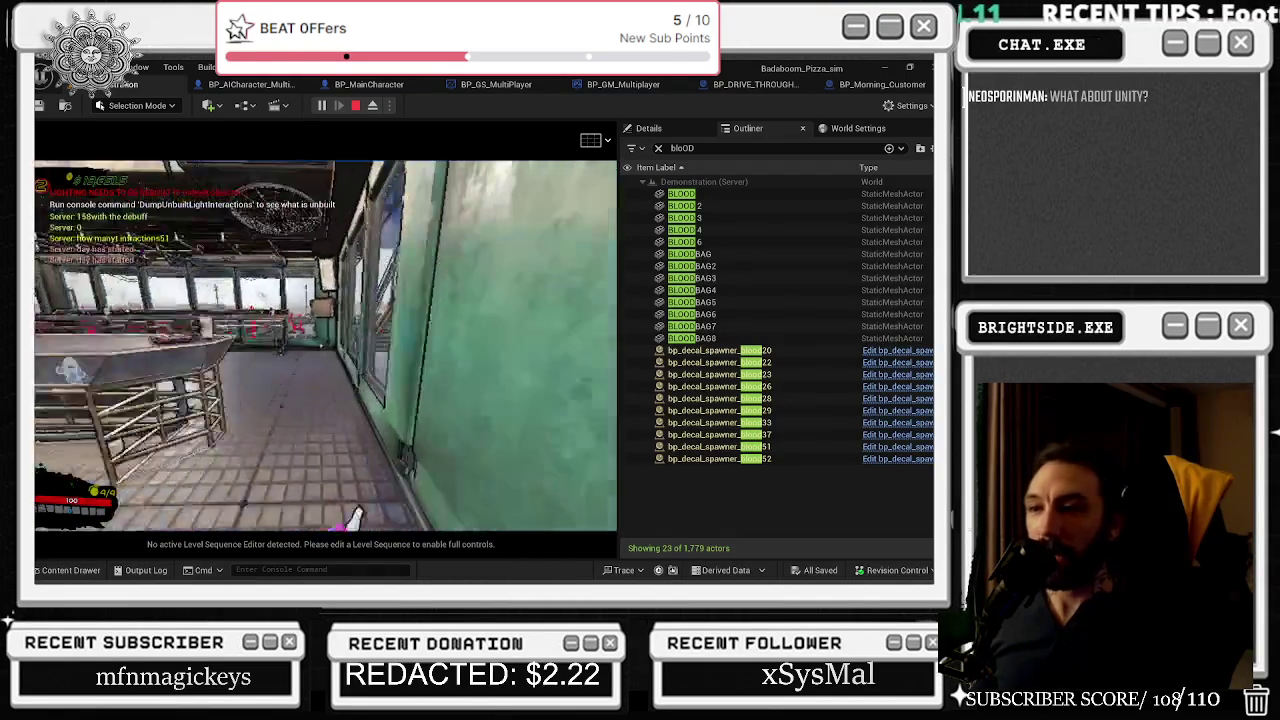
key(Tab)
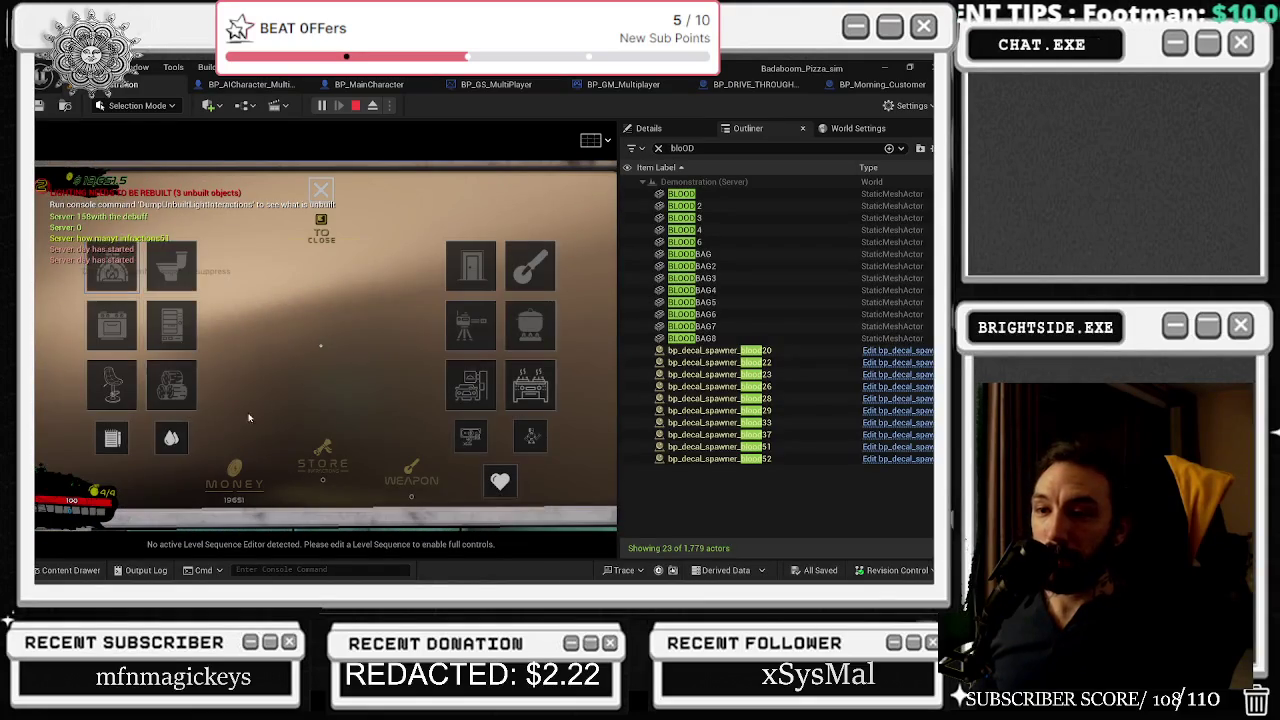
click(175, 432)
click(185, 452)
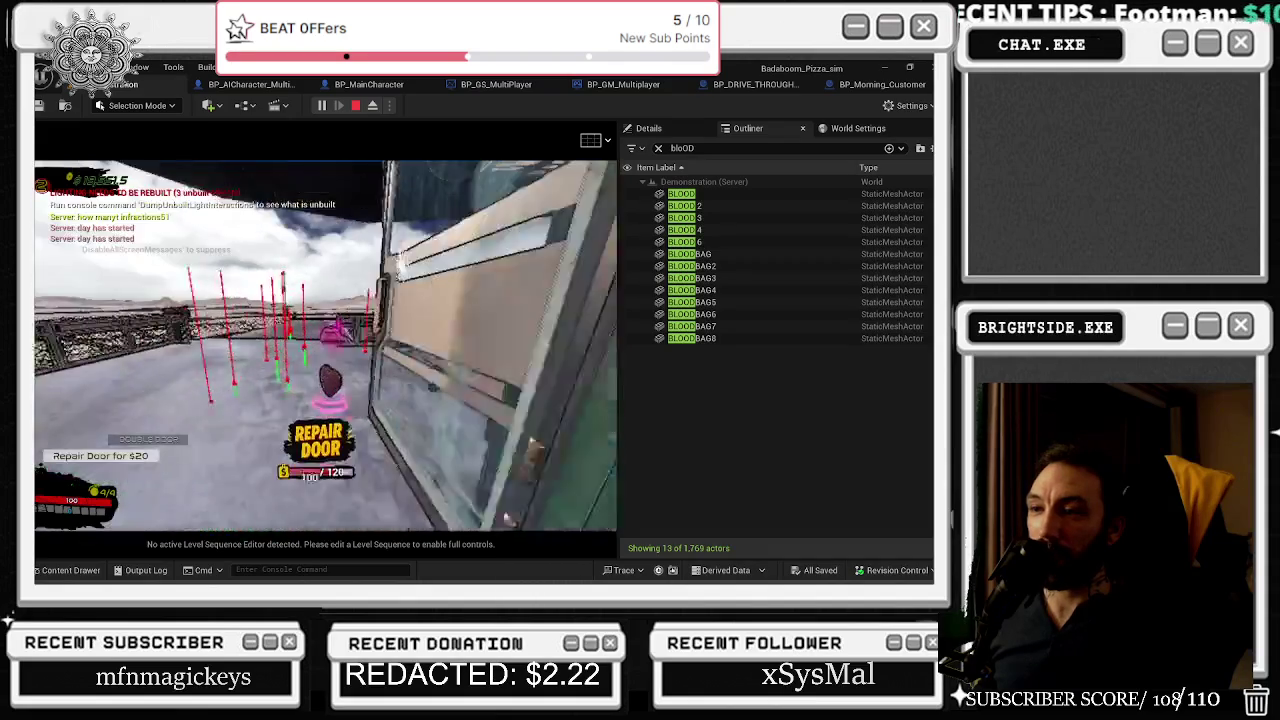
key(w)
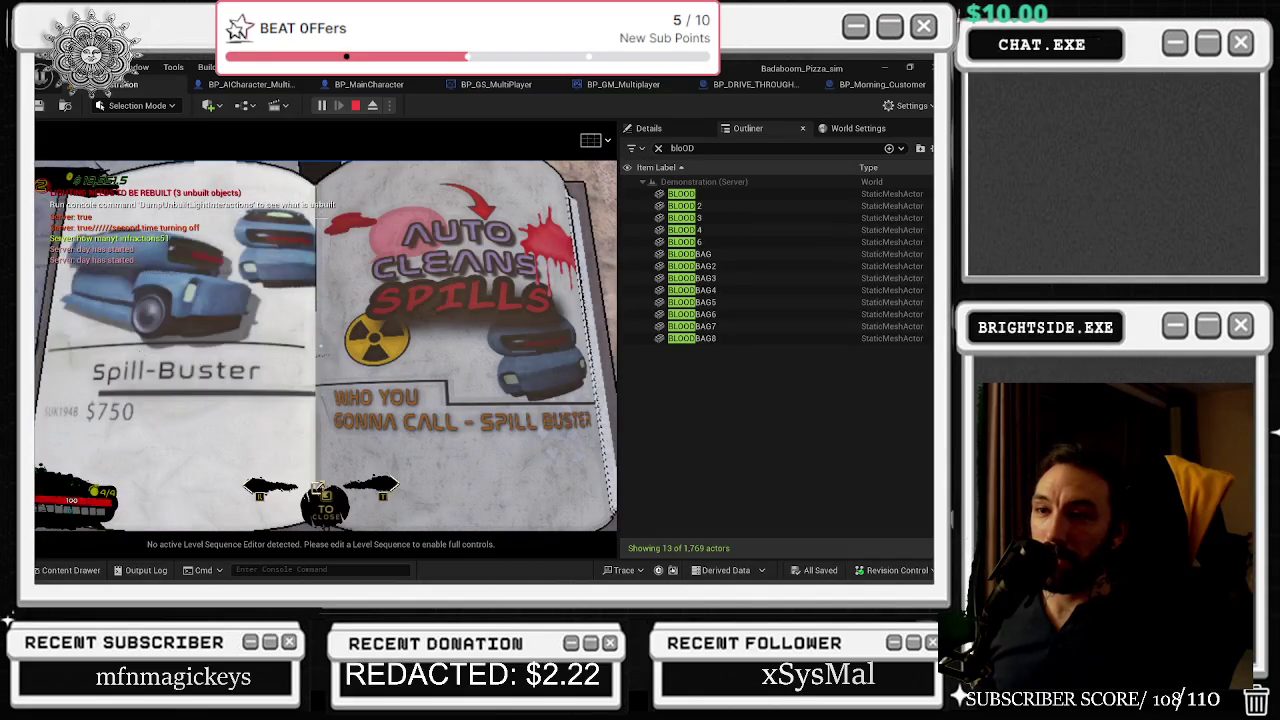
- Buy the $750 Spill-Buster roomba from the catalog, then walk along the railing back toward the building
key(Right)
key(Right)
click(325, 345)
key(w)
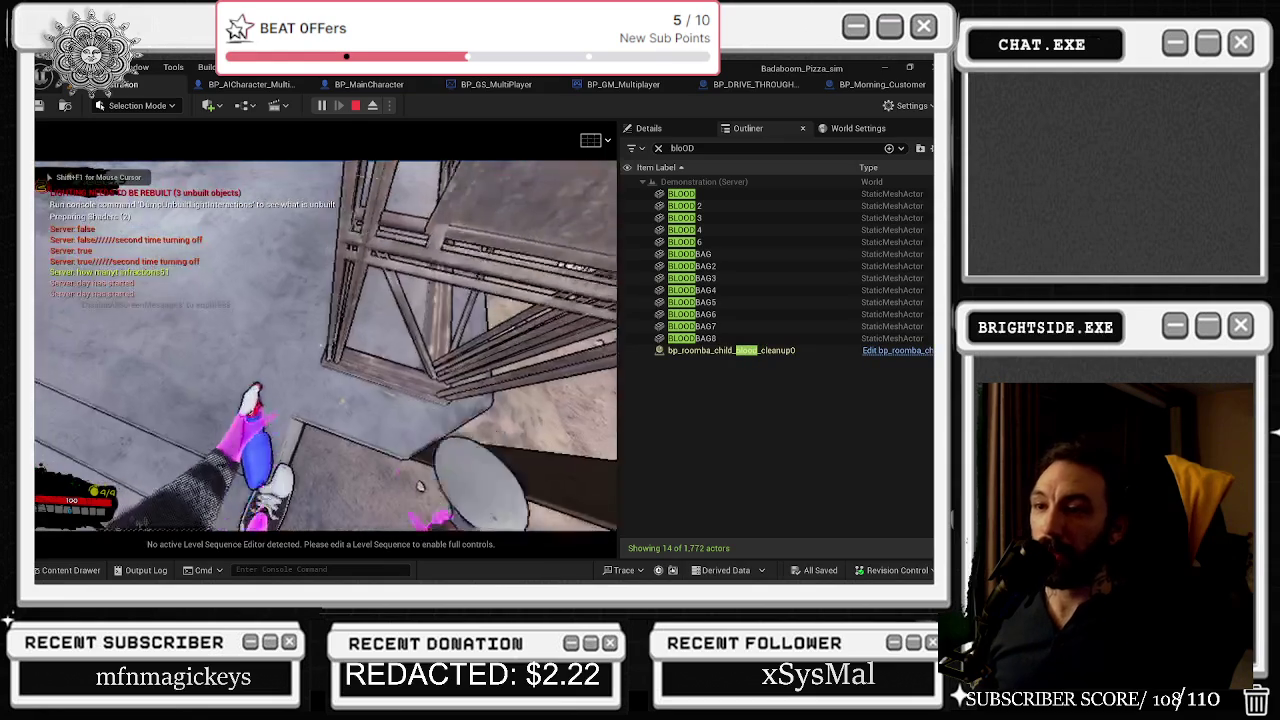
key(w)
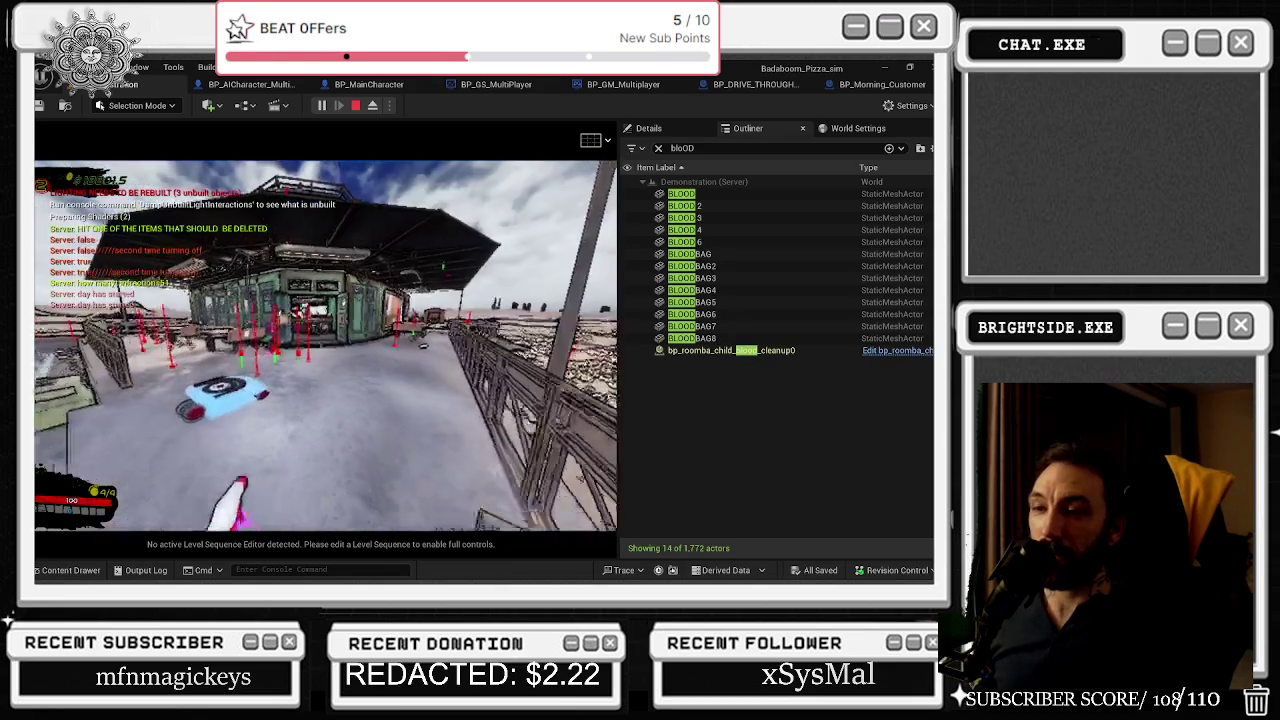
key(w)
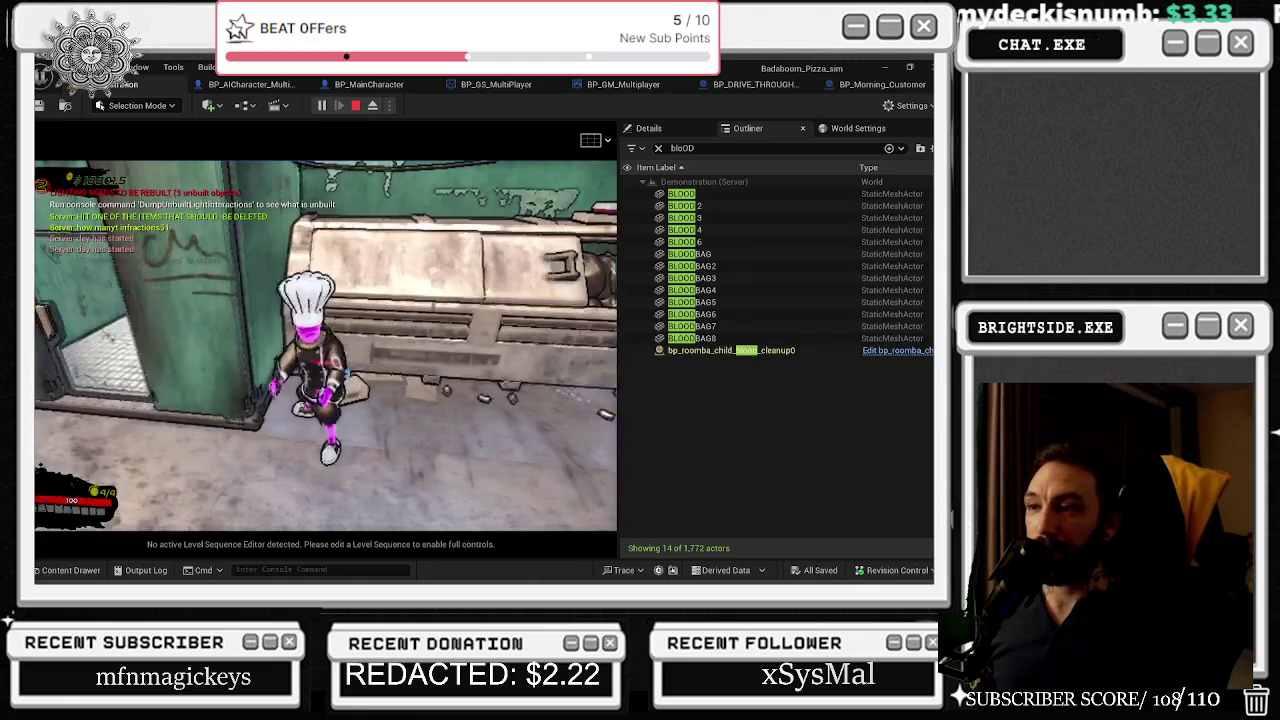
key(alt+Tab)
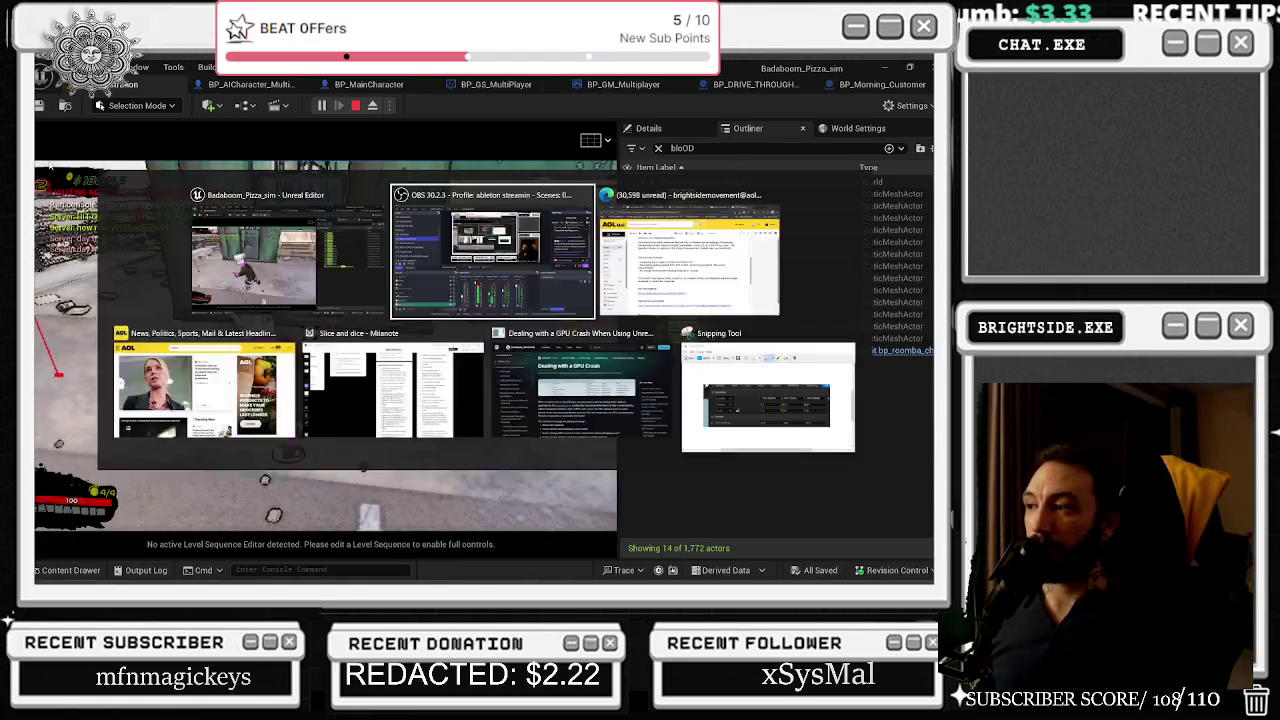
- Recapture the mouse in the game viewport and keep playing while blood decal spawners appear
click(453, 240)
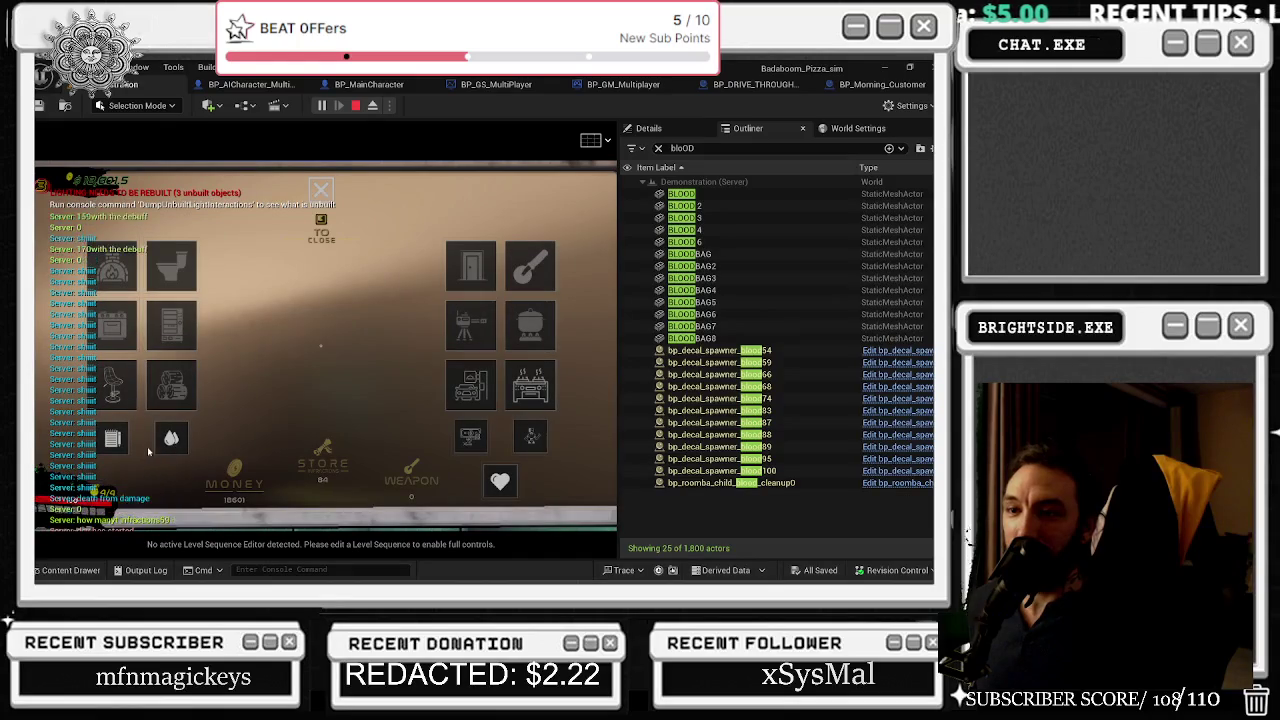
- Close the in-game item menu and walk the chef over to the fence
key(Tab)
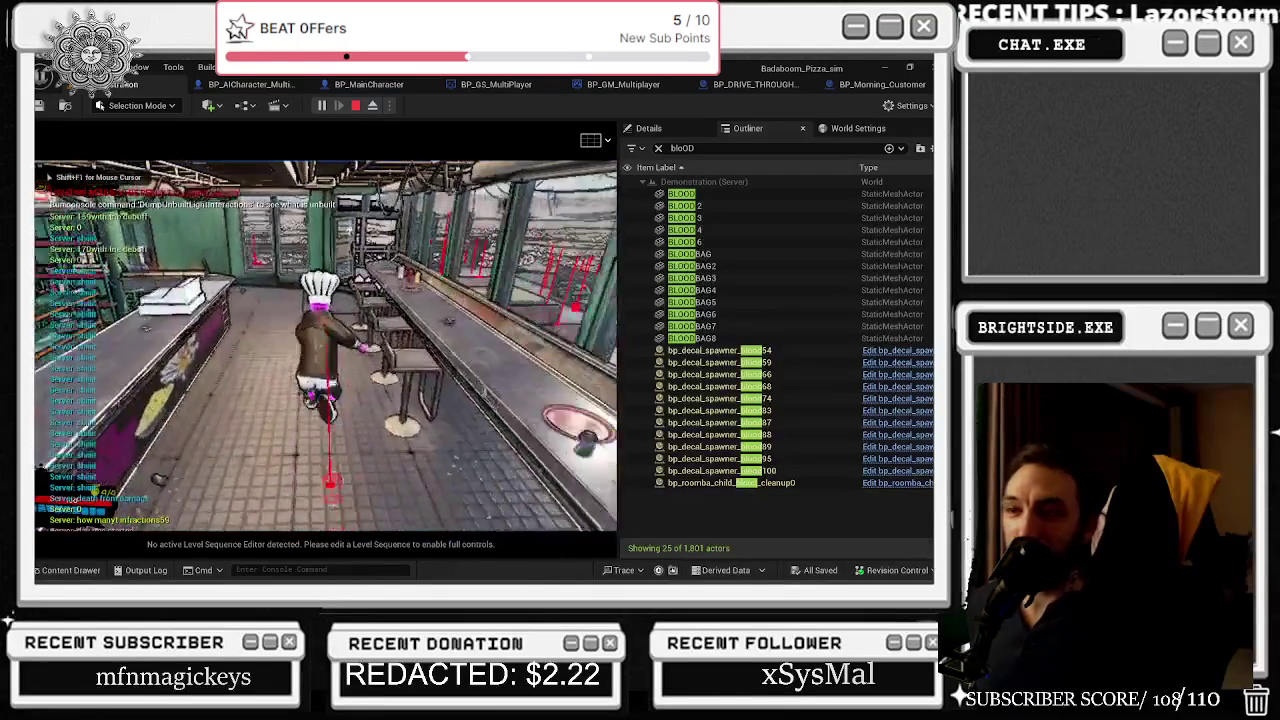
key(w)
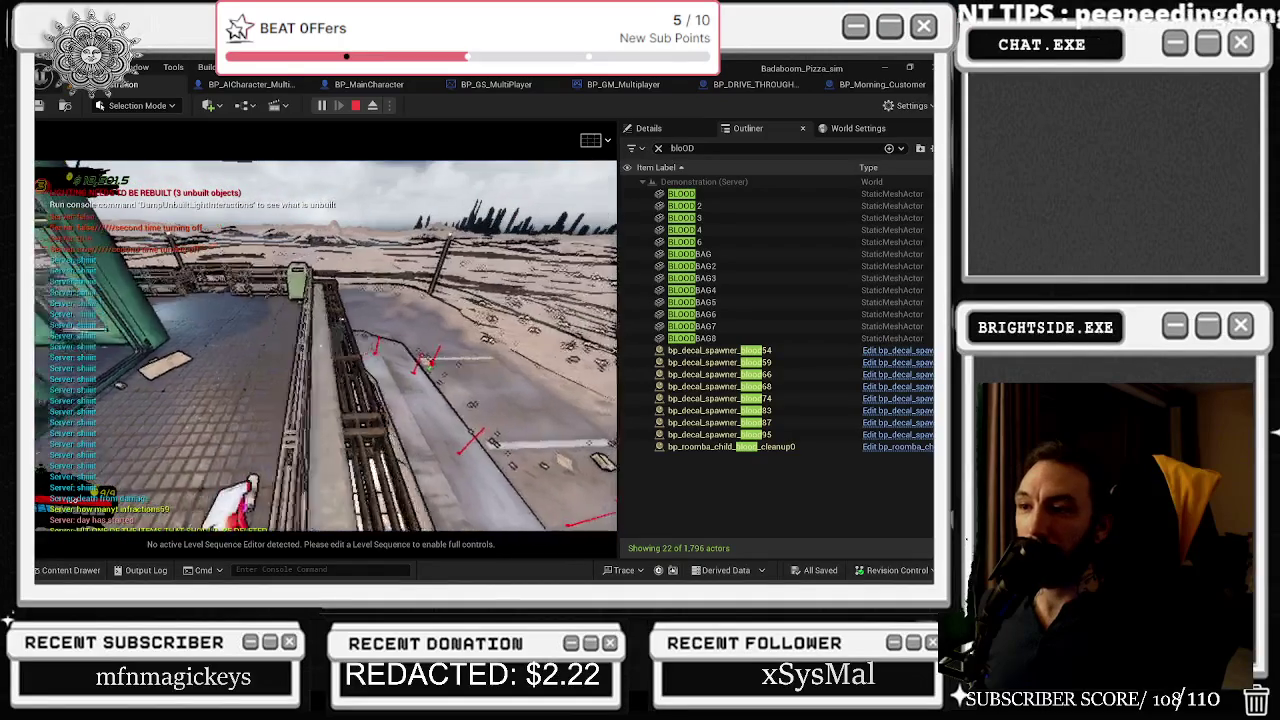
- Free the mouse and inspect decal spawners blood54, blood59, blood66, blood68 and blood74 in the level
key(alt+Tab)
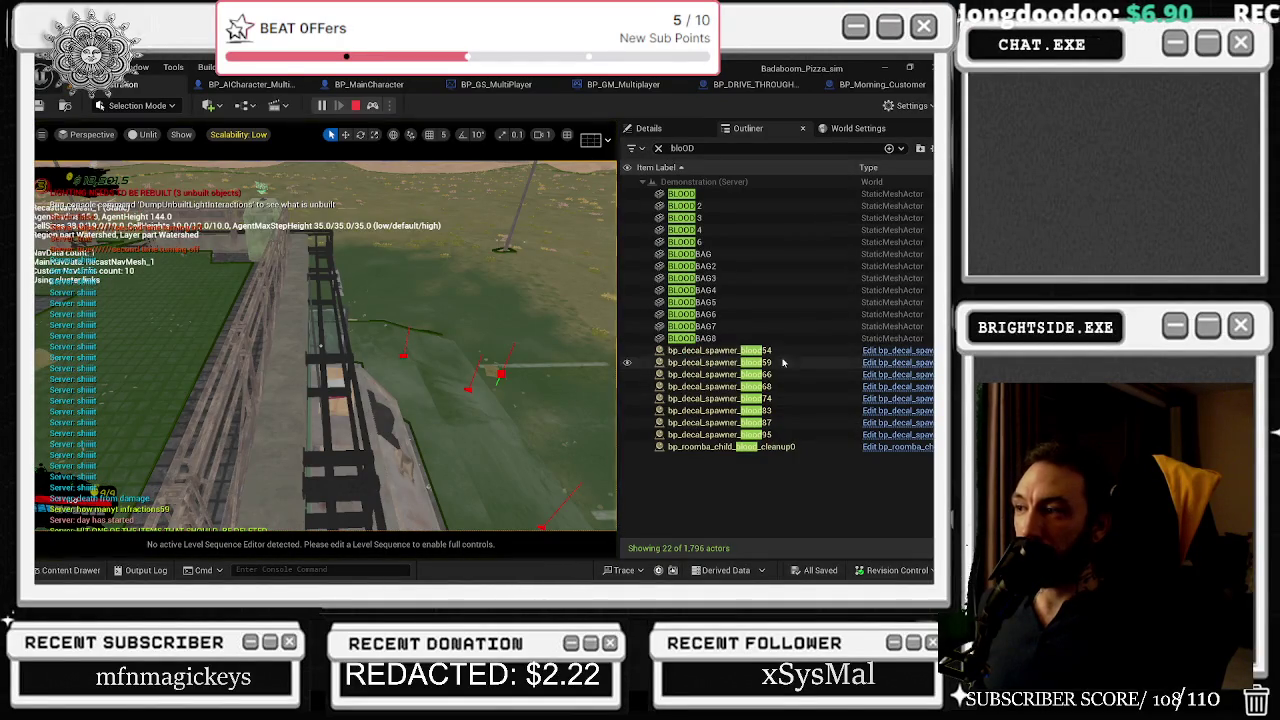
click(755, 351)
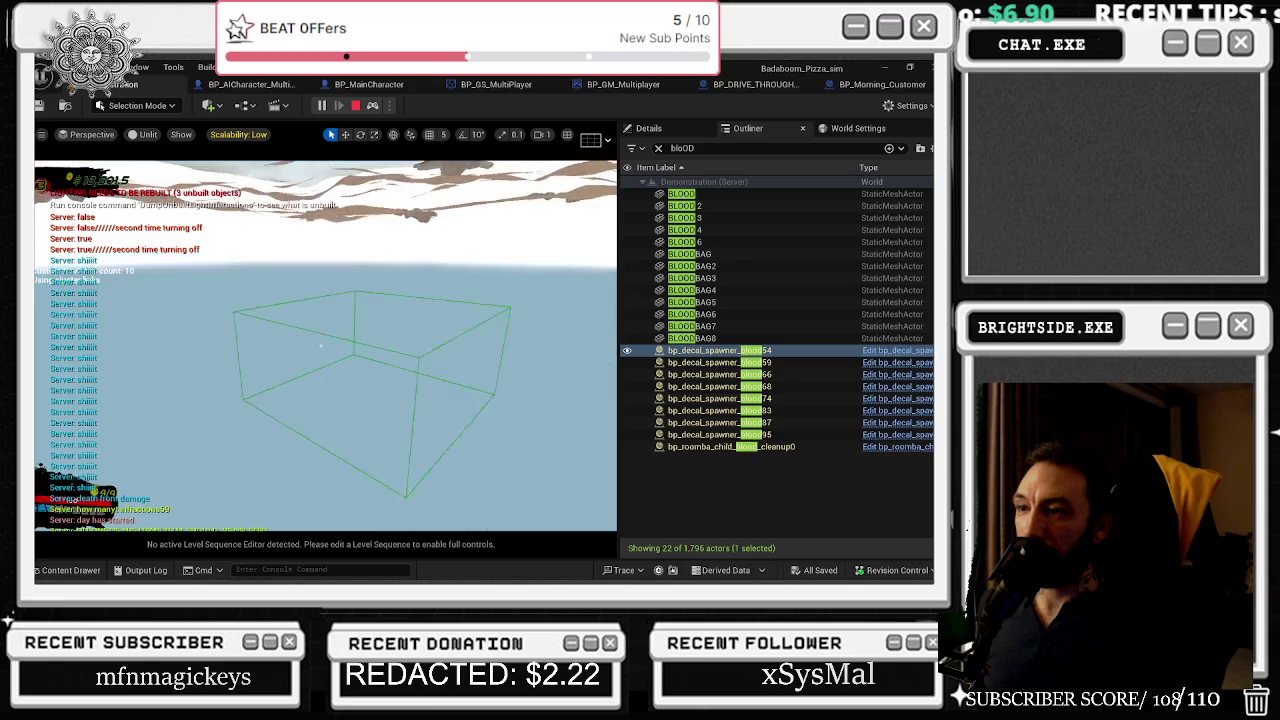
click(775, 362)
click(803, 376)
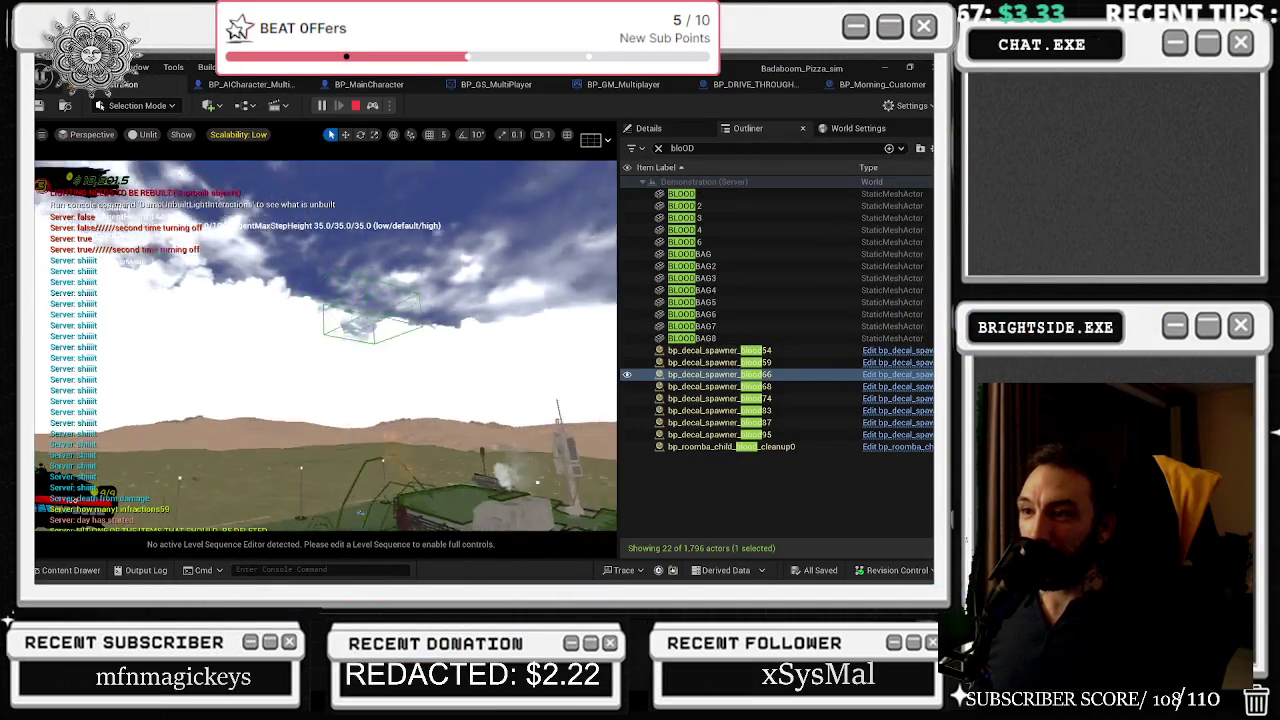
double_click(831, 386)
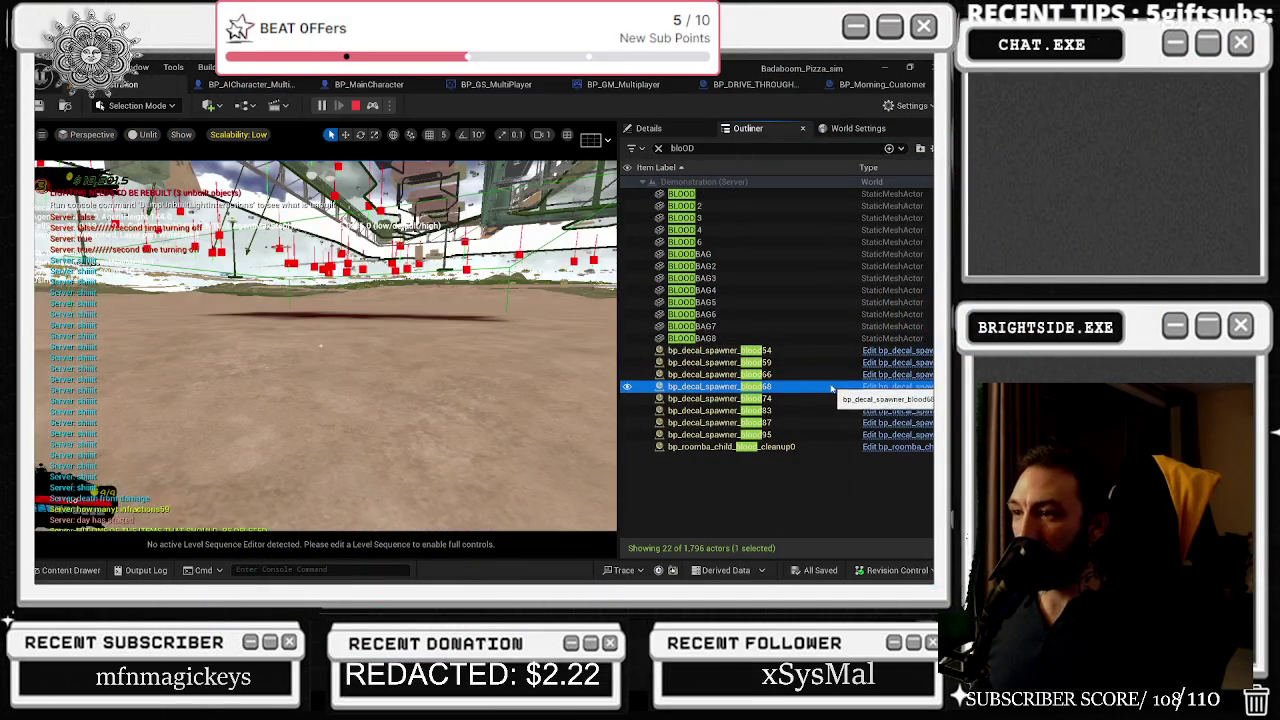
double_click(831, 398)
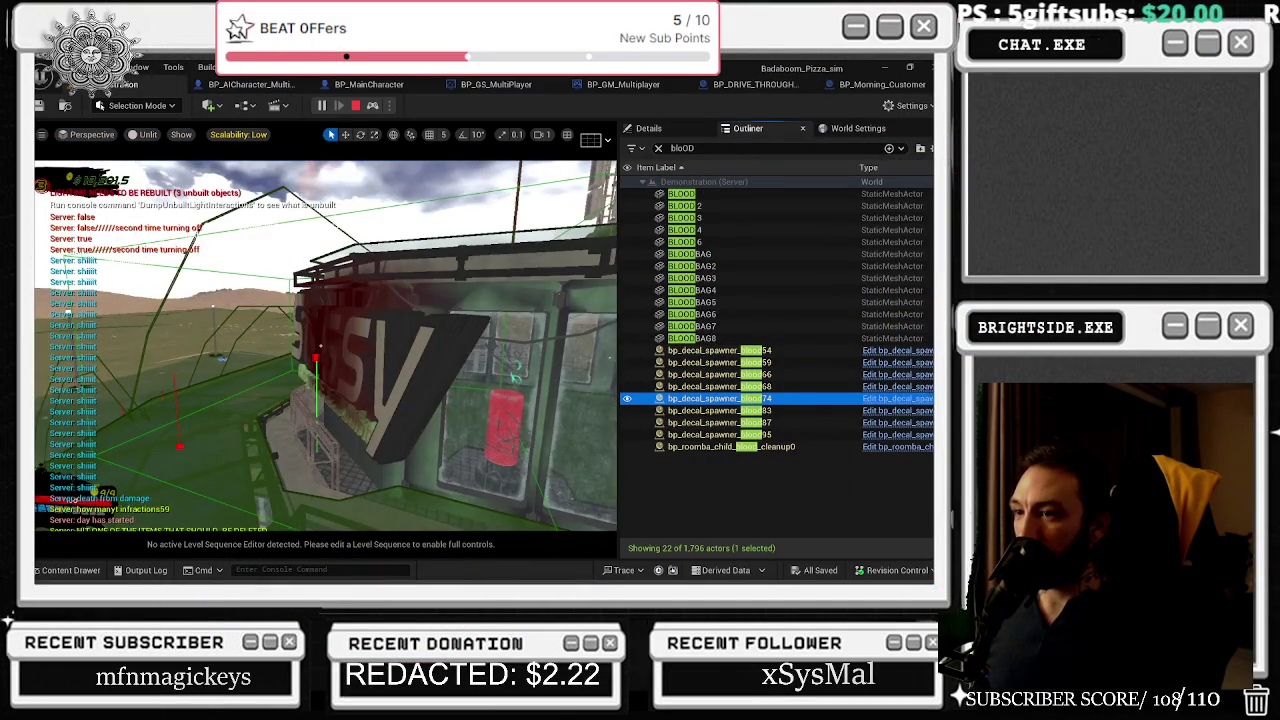
- Fly the camera to spawners blood83, blood87 and blood95, then possess the player character again
click(745, 411)
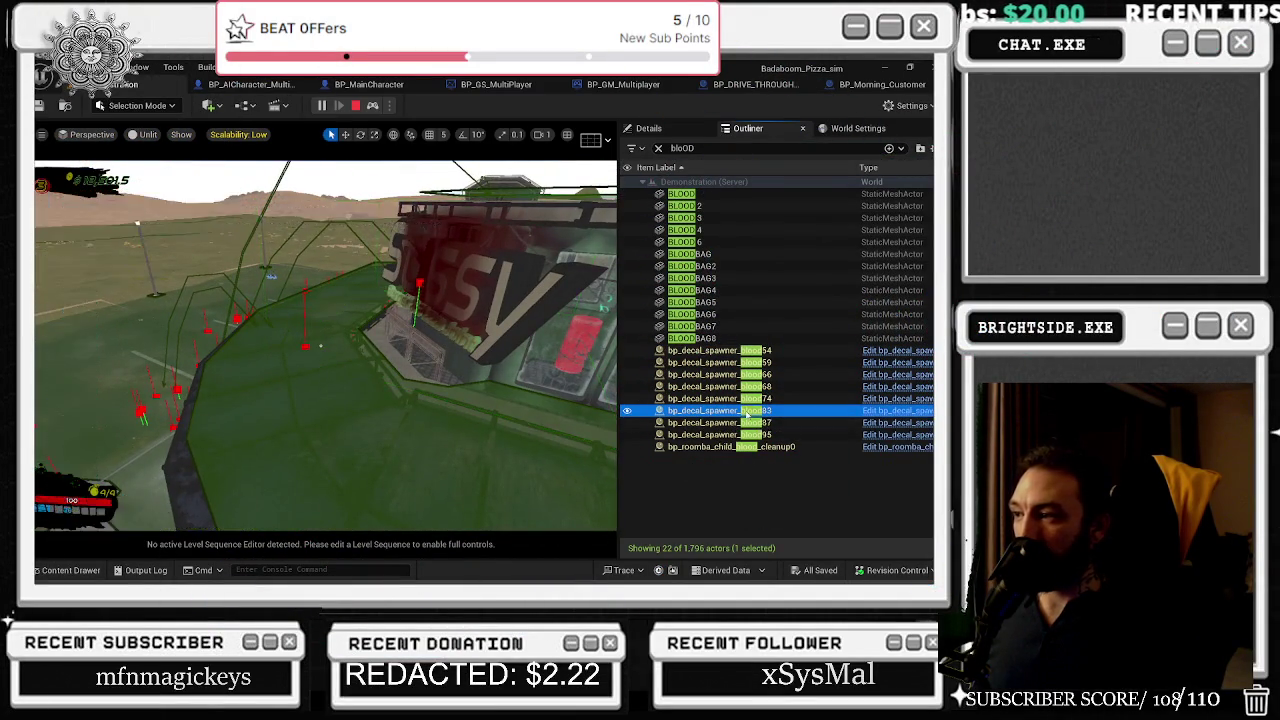
double_click(745, 411)
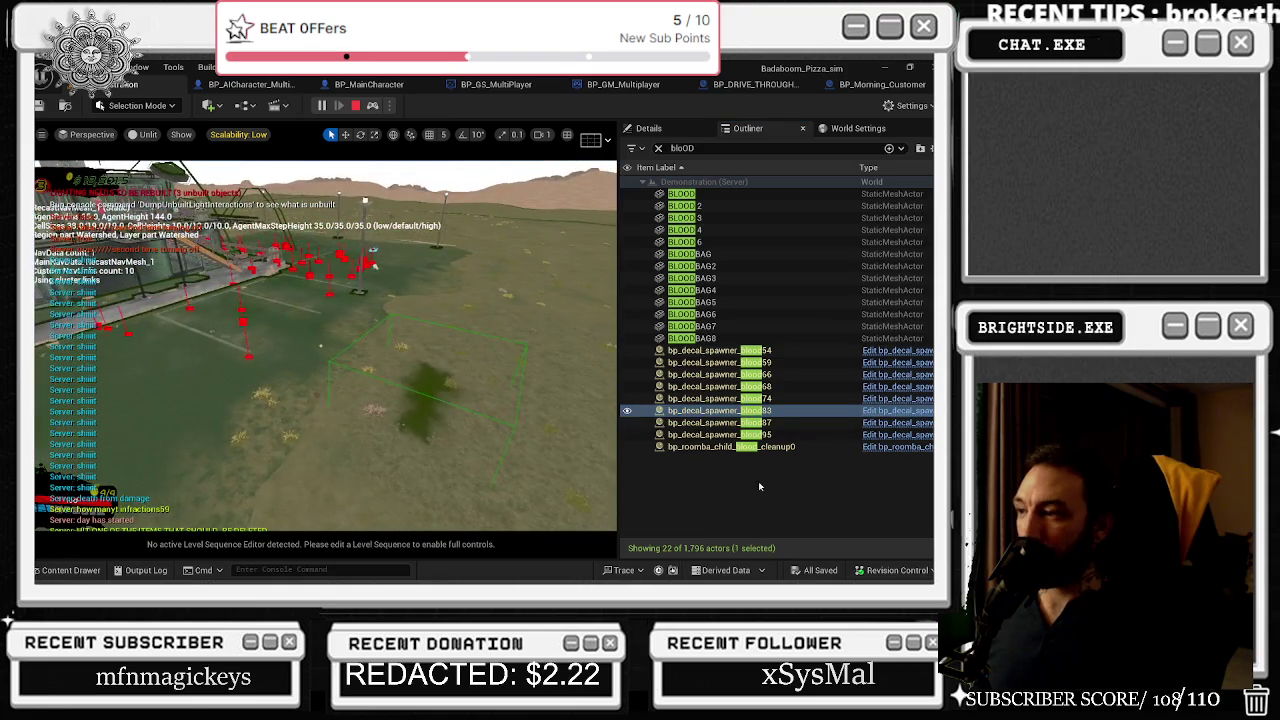
double_click(800, 423)
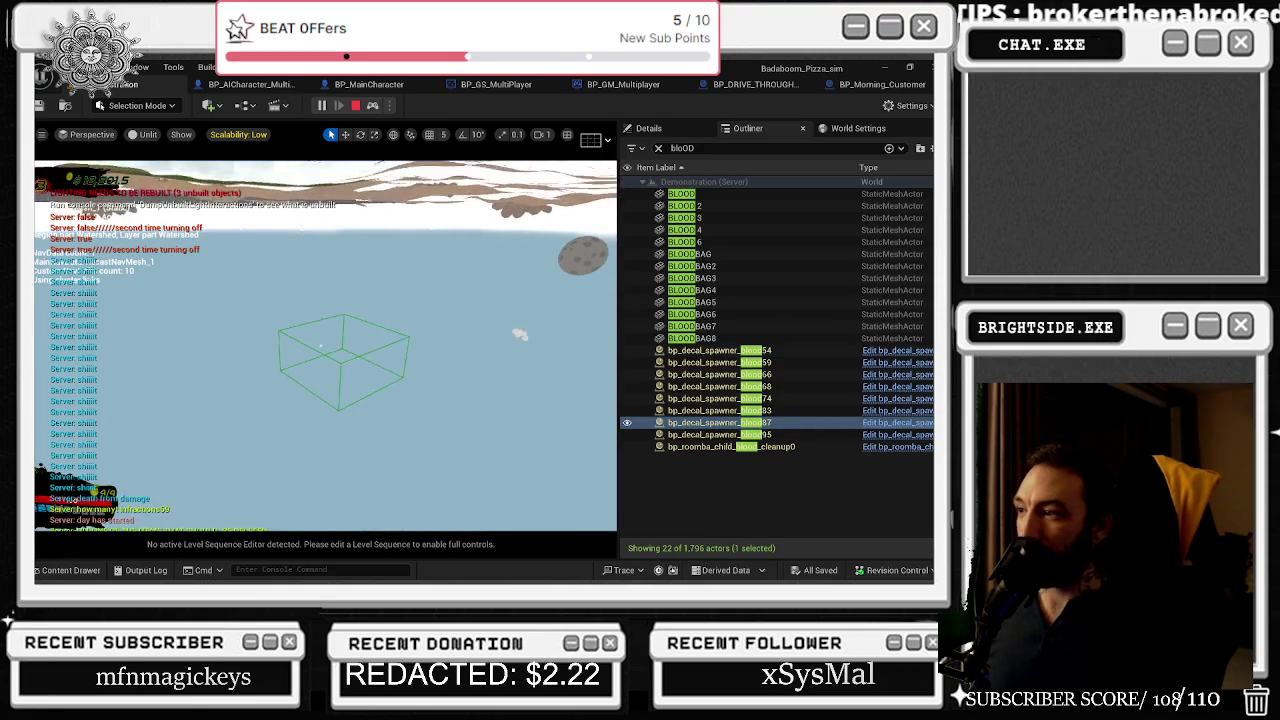
click(735, 435)
double_click(735, 435)
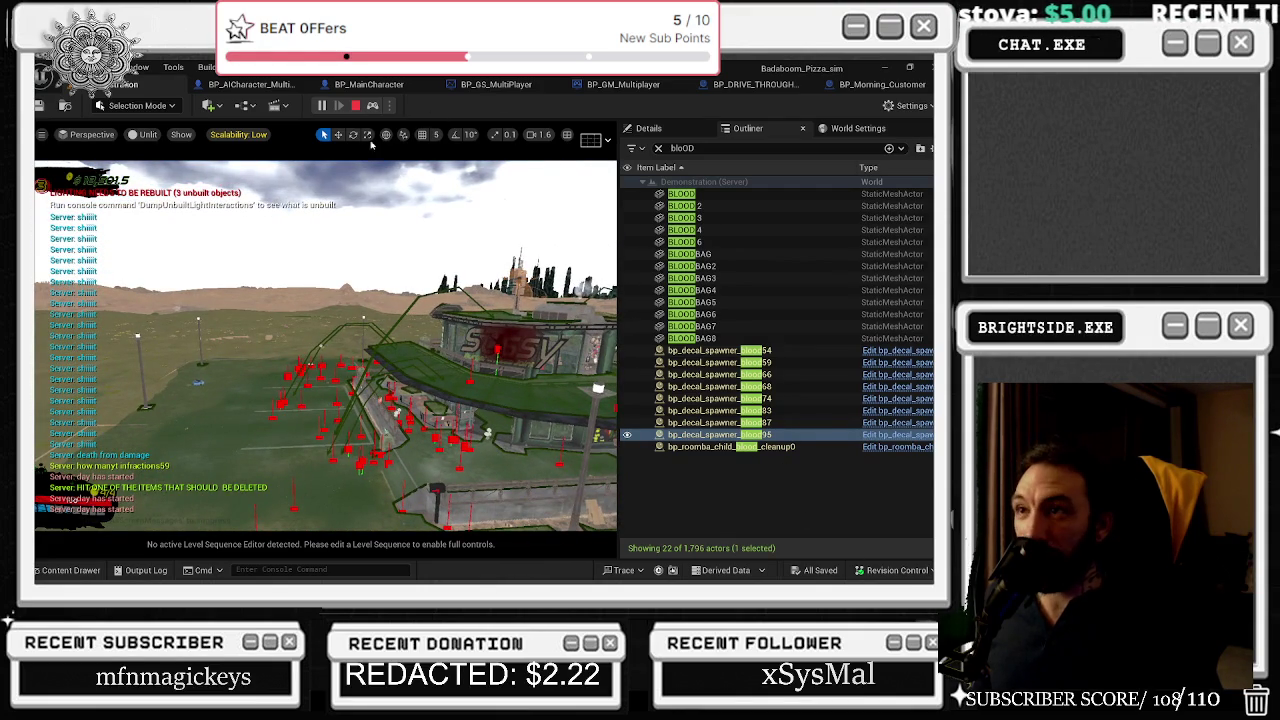
click(372, 106)
click(372, 250)
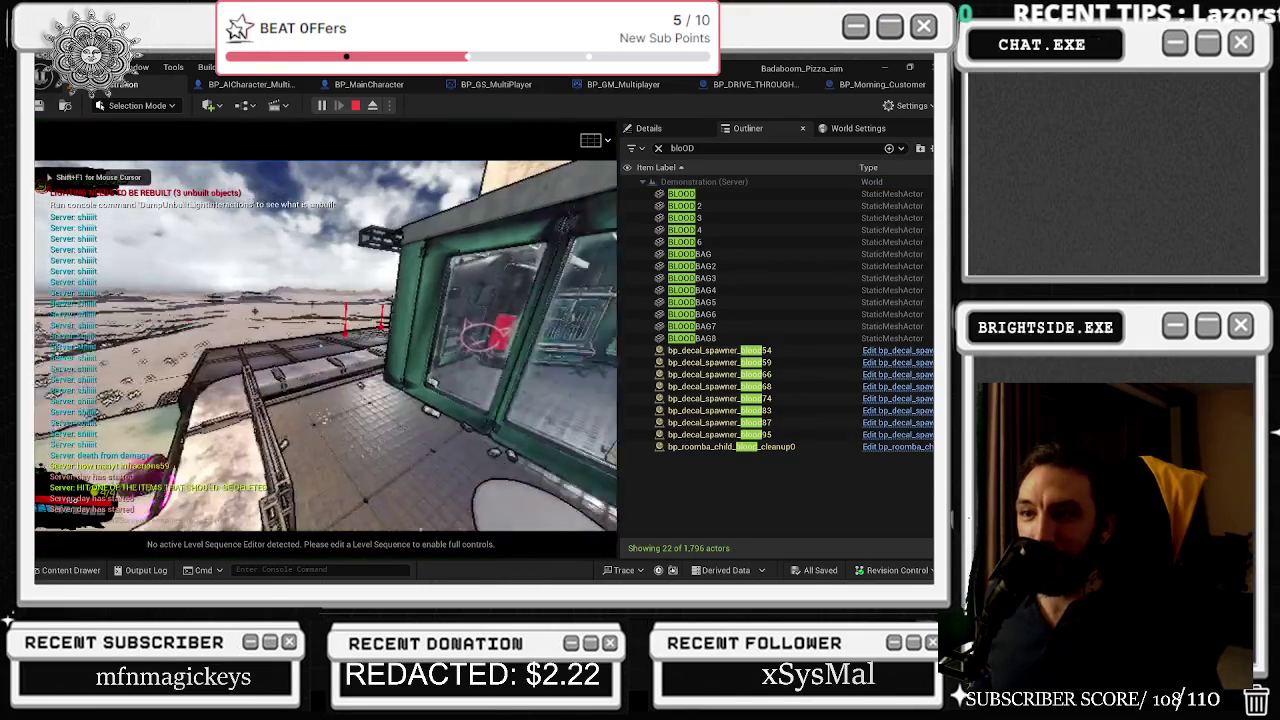
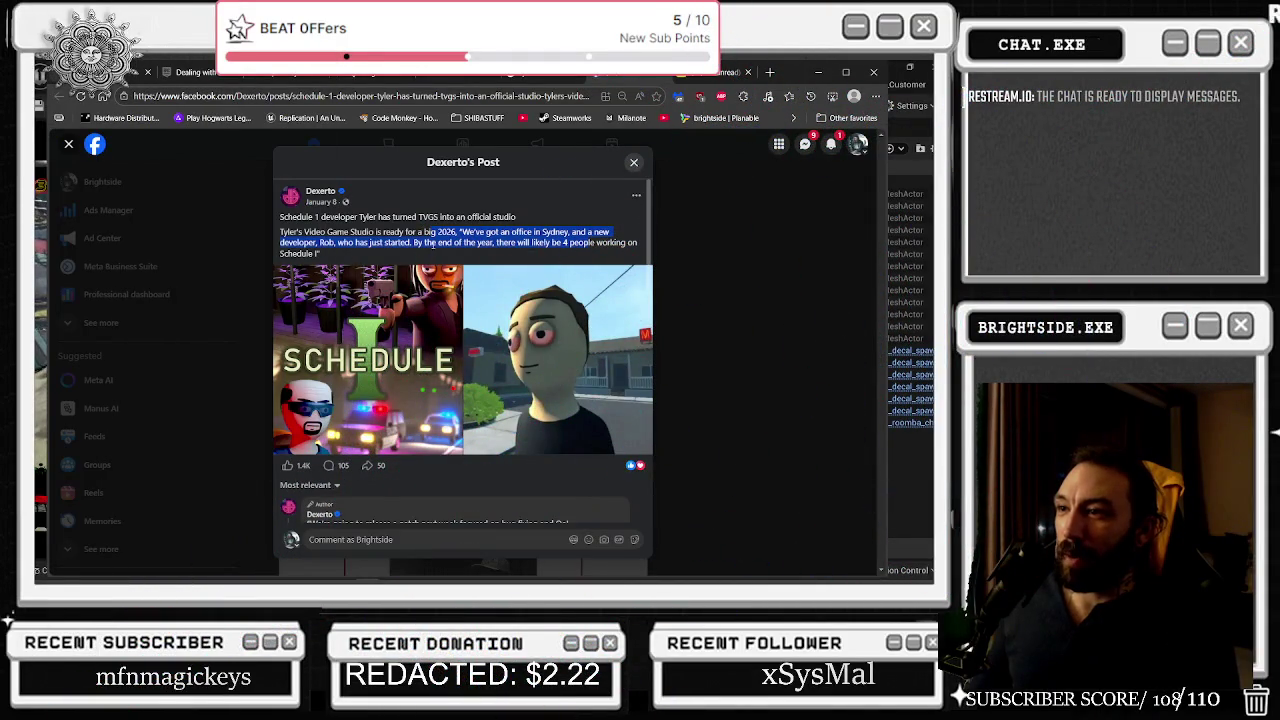
- Skim the Dexerto post on the Schedule 1 studio, close the browser, and stop the play test
scroll(428, 243, down, 3)
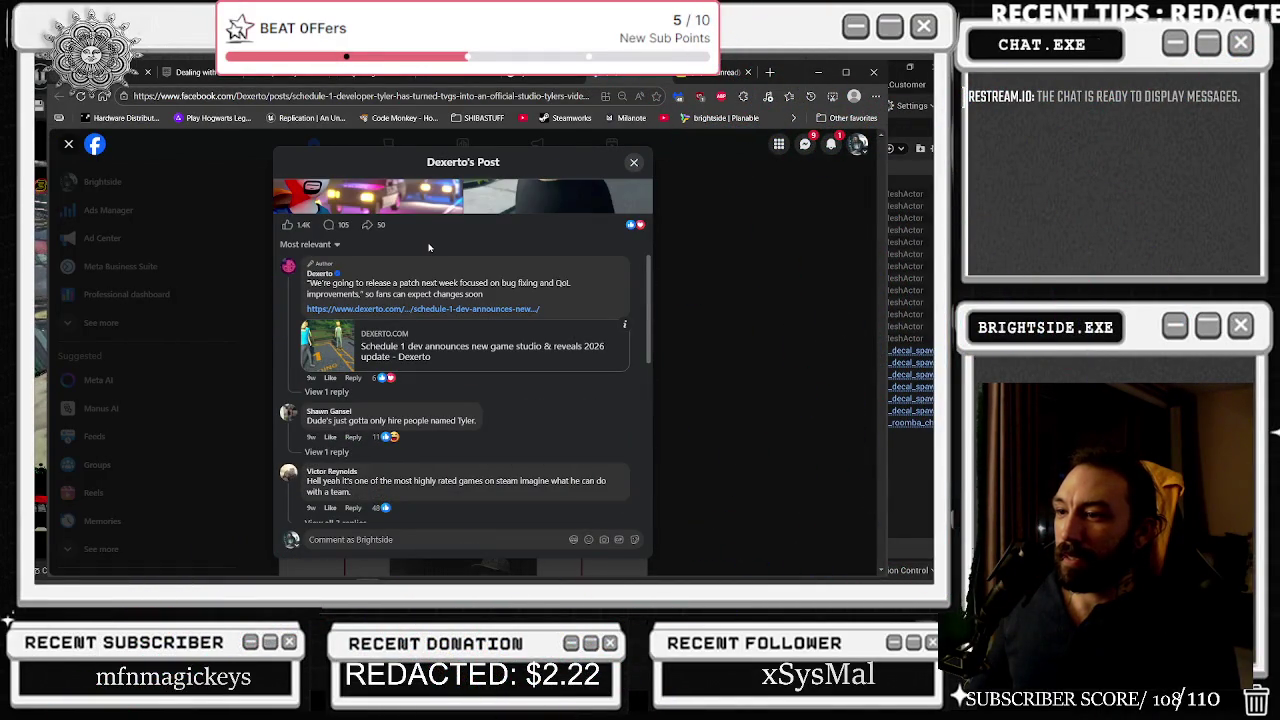
scroll(429, 247, up, 3)
drag(435, 232, 421, 245)
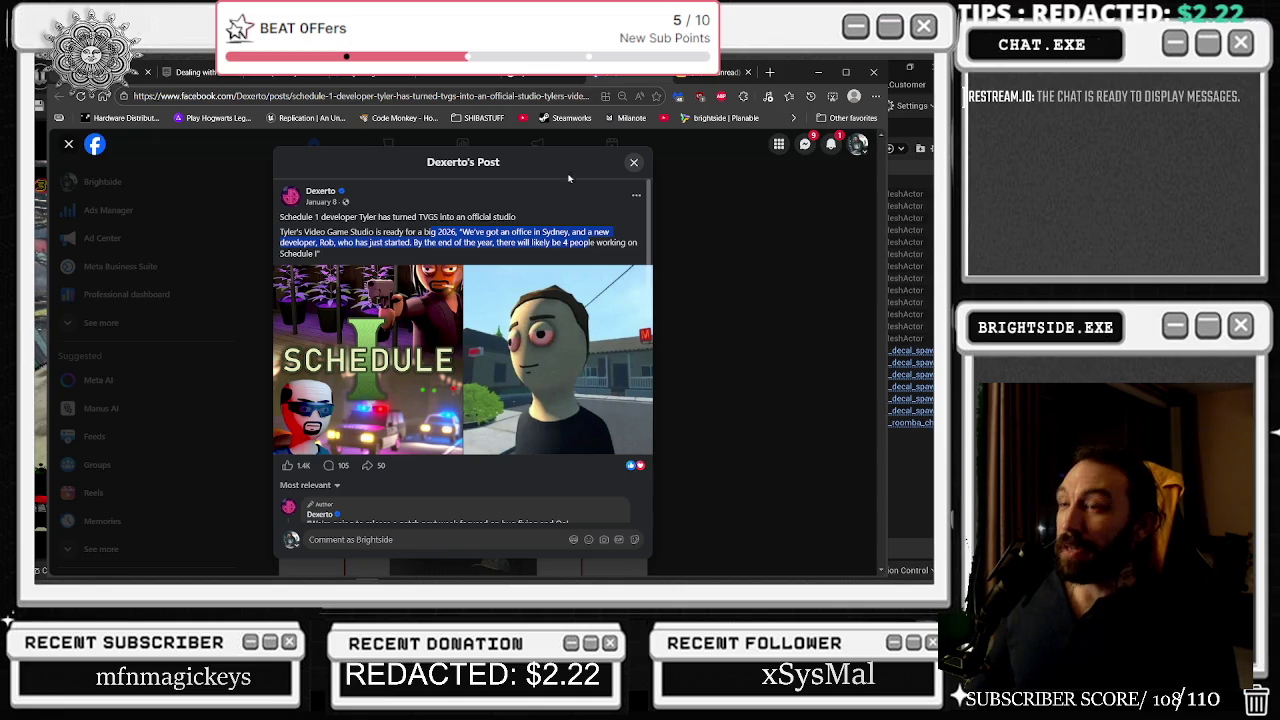
click(807, 71)
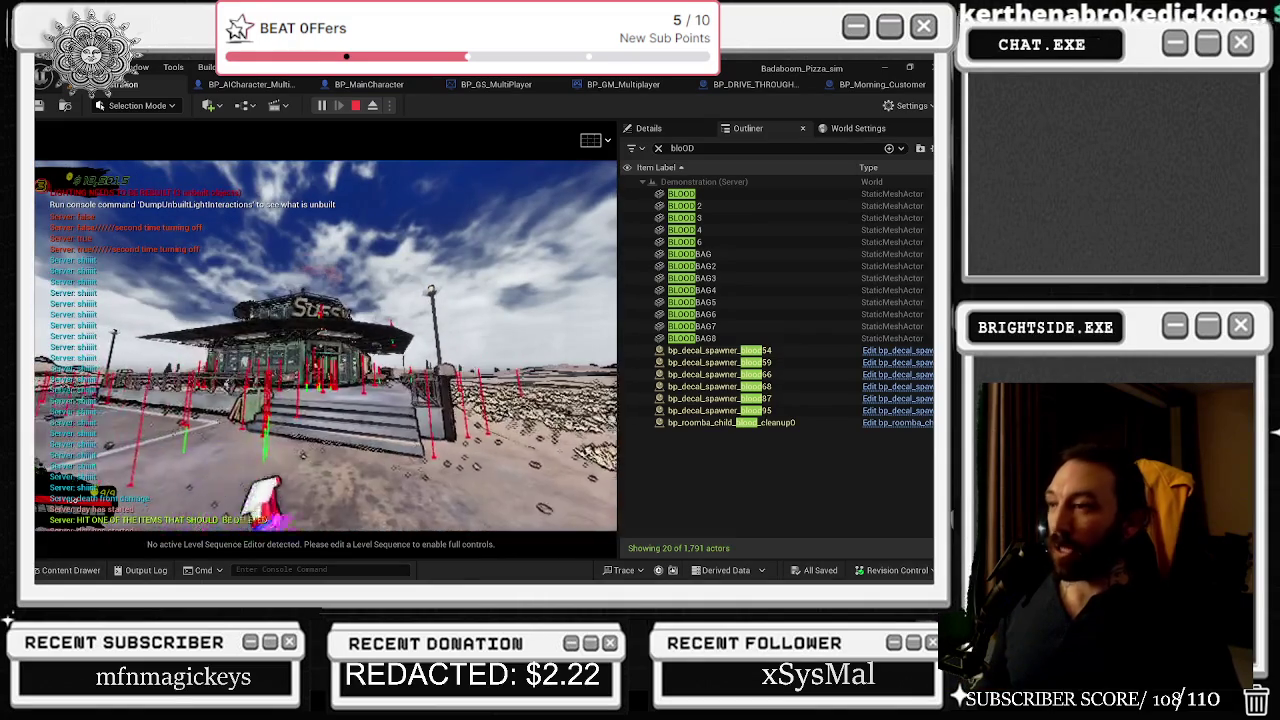
key(Escape)
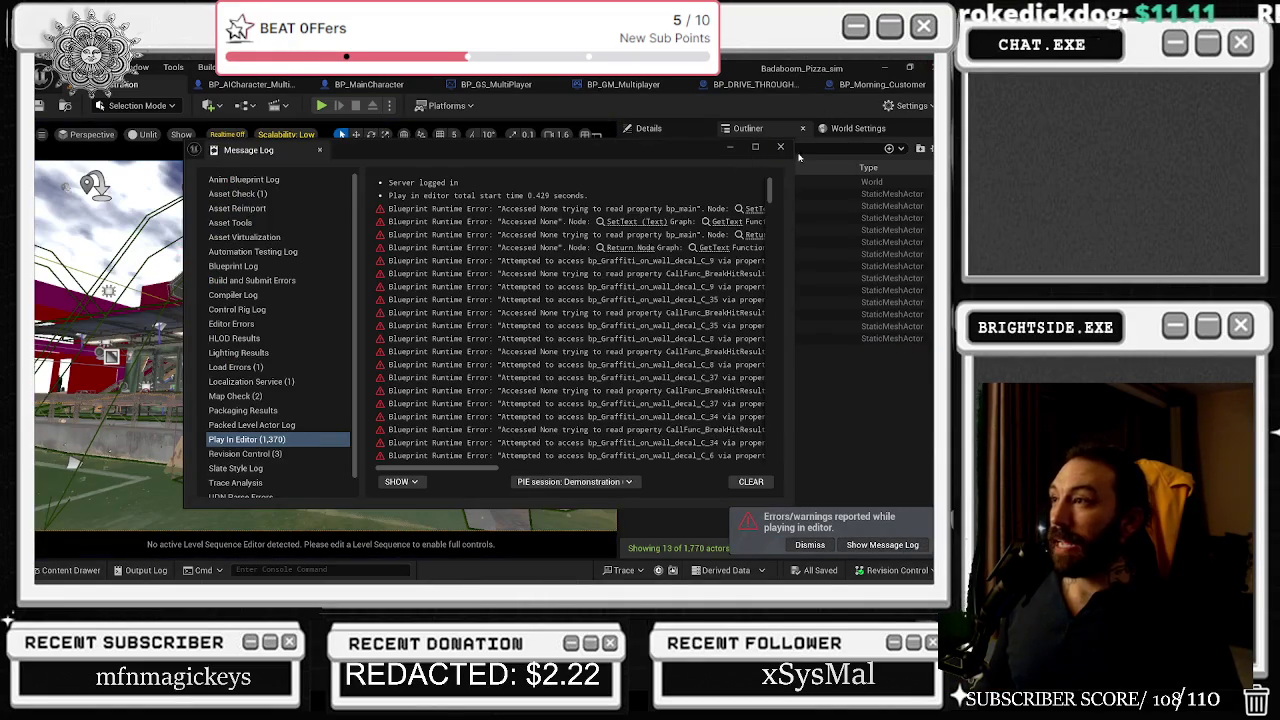
- Close the runtime error log and switch to the BP_AICharacter_Multiplayer_Vending_machine blueprint
click(780, 147)
drag(380, 389, 380, 389)
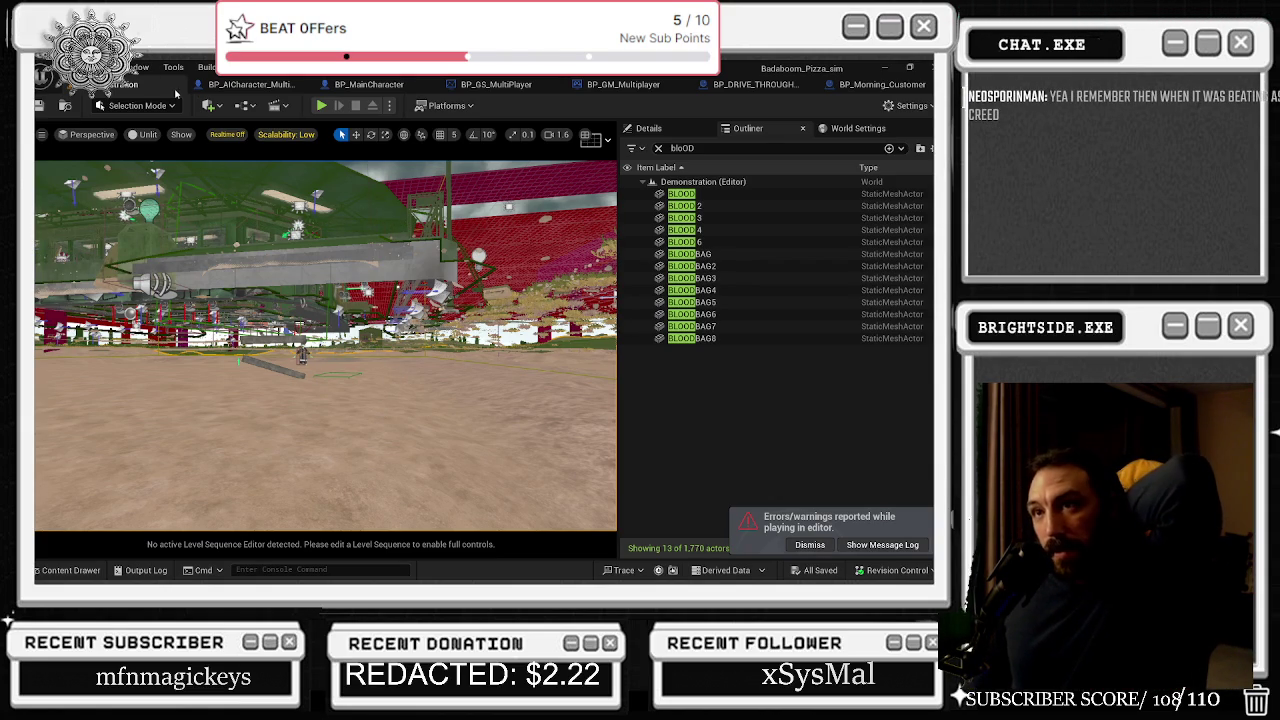
click(263, 88)
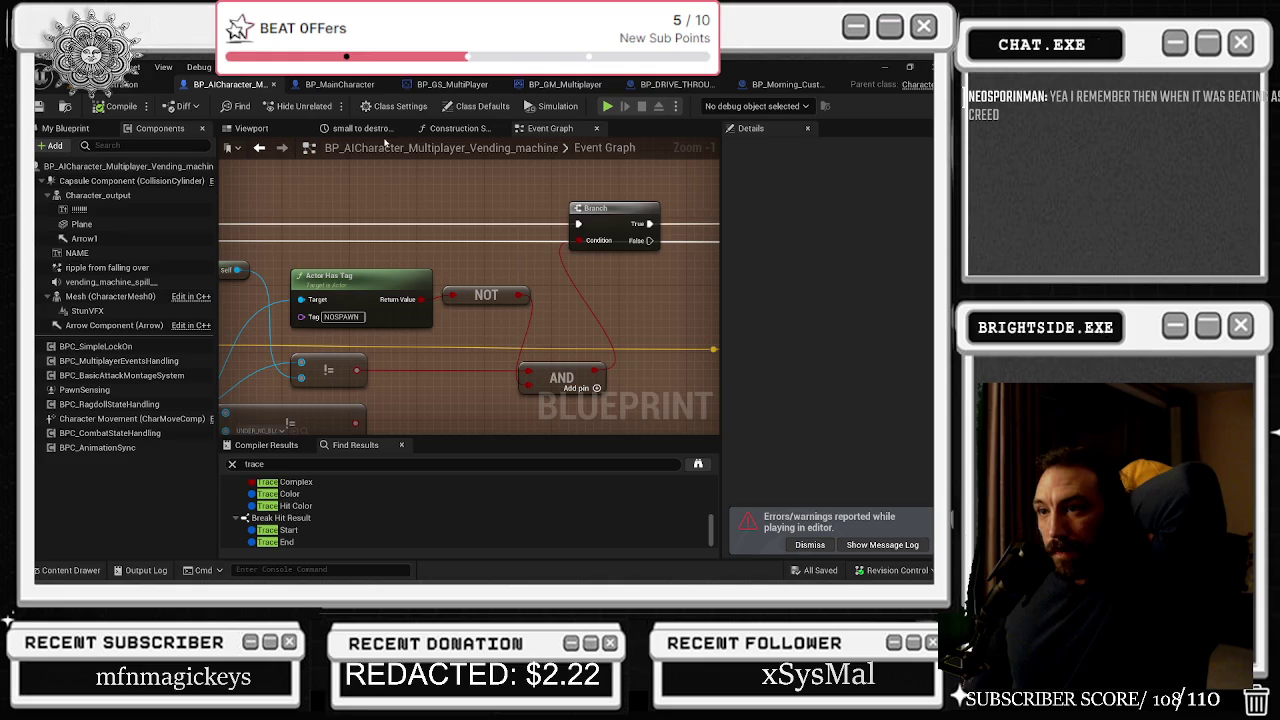
- Try lowering Arrow1 in the vending machine's Viewport, then undo the move
mouse_move(361, 208)
mouse_down()
mouse_move(577, 228)
mouse_move(357, 205)
mouse_move(720, 262)
mouse_up()
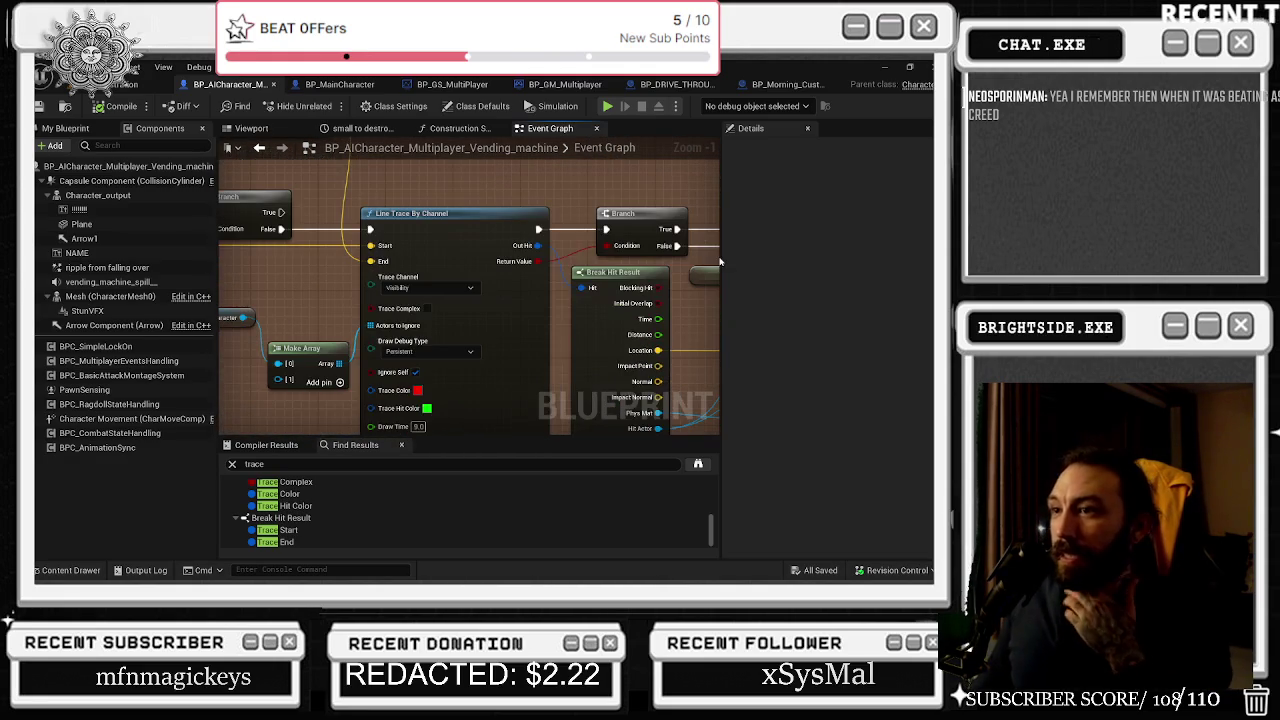
mouse_move(555, 224)
mouse_down()
mouse_move(480, 258)
mouse_move(637, 279)
mouse_up()
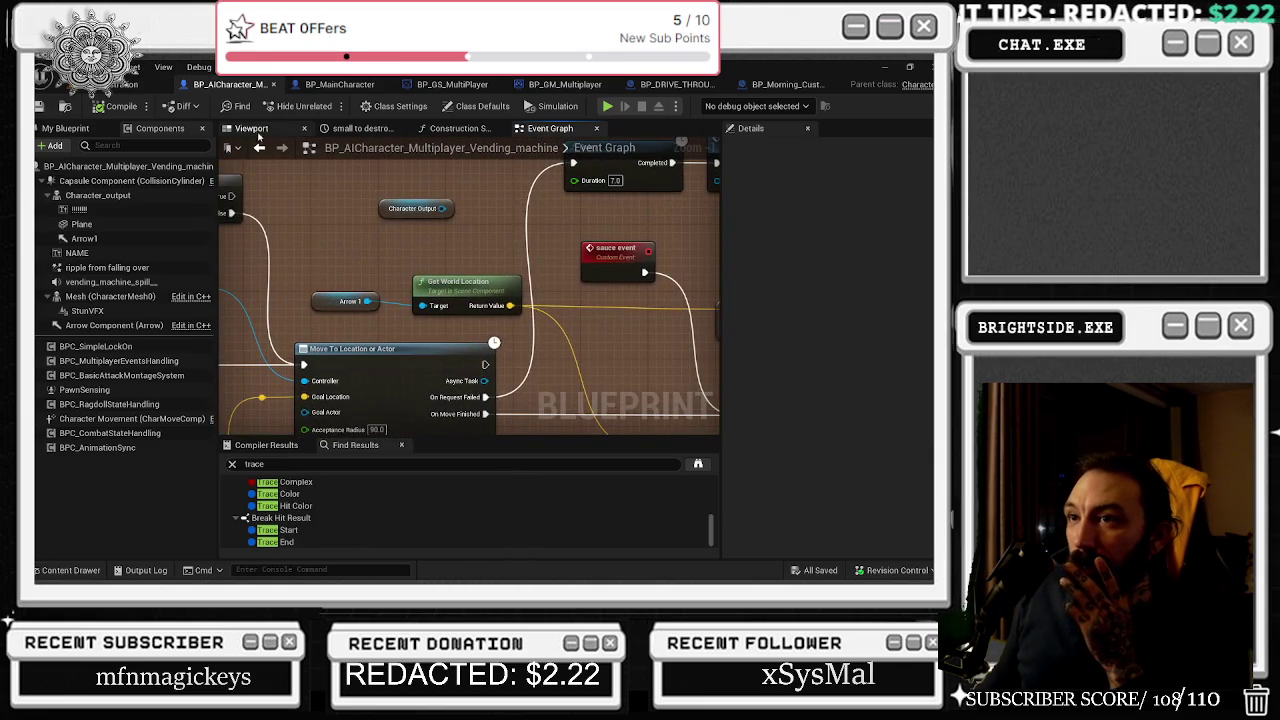
click(251, 128)
click(491, 254)
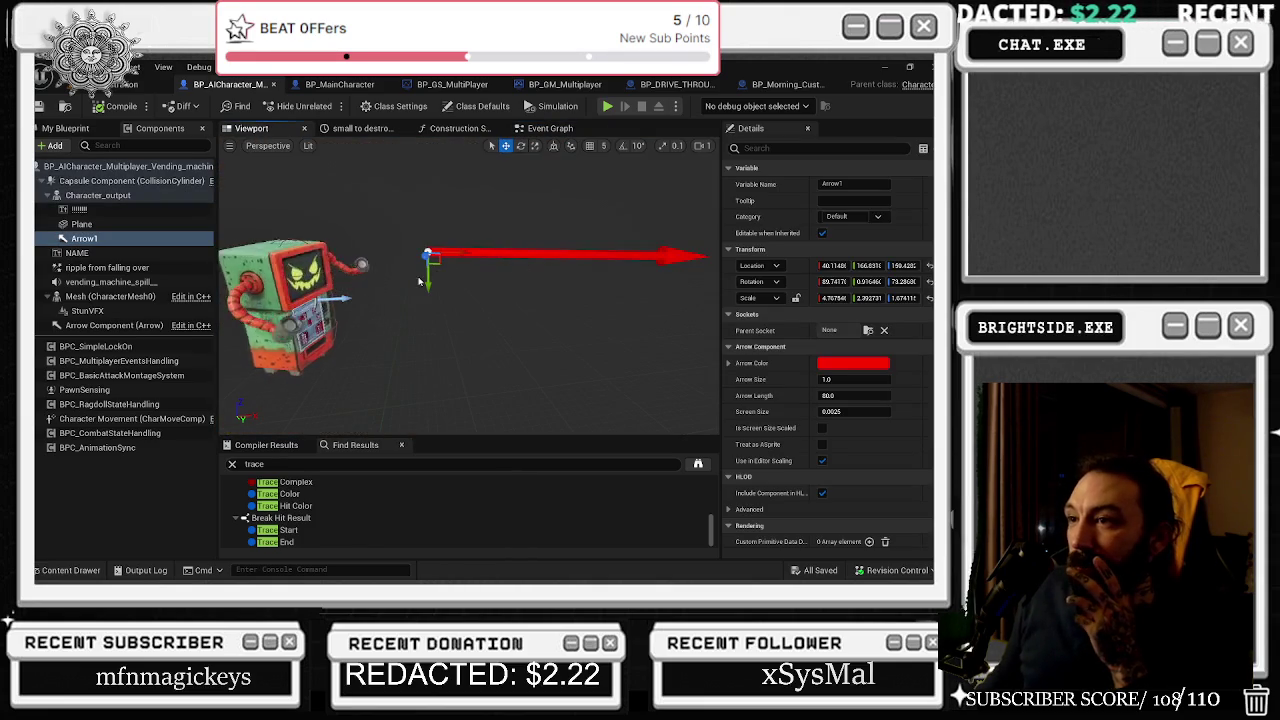
drag(426, 276, 428, 318)
drag(436, 376, 454, 391)
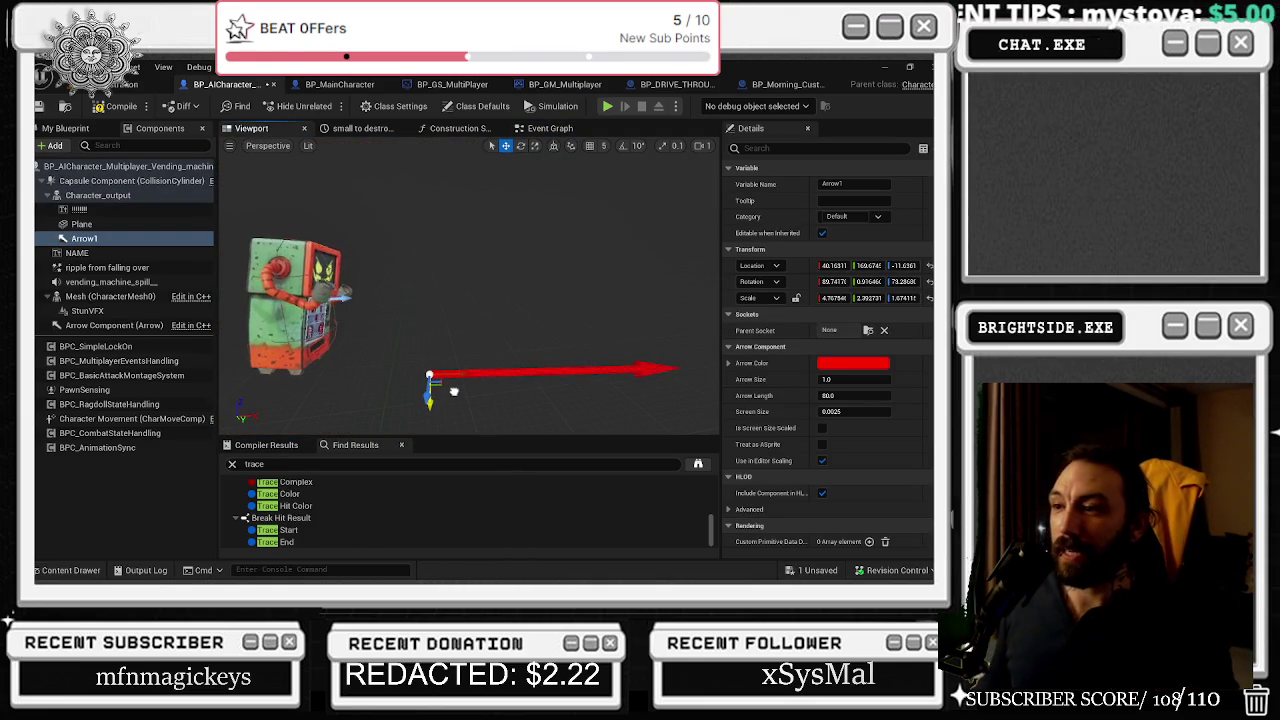
key(ctrl+z)
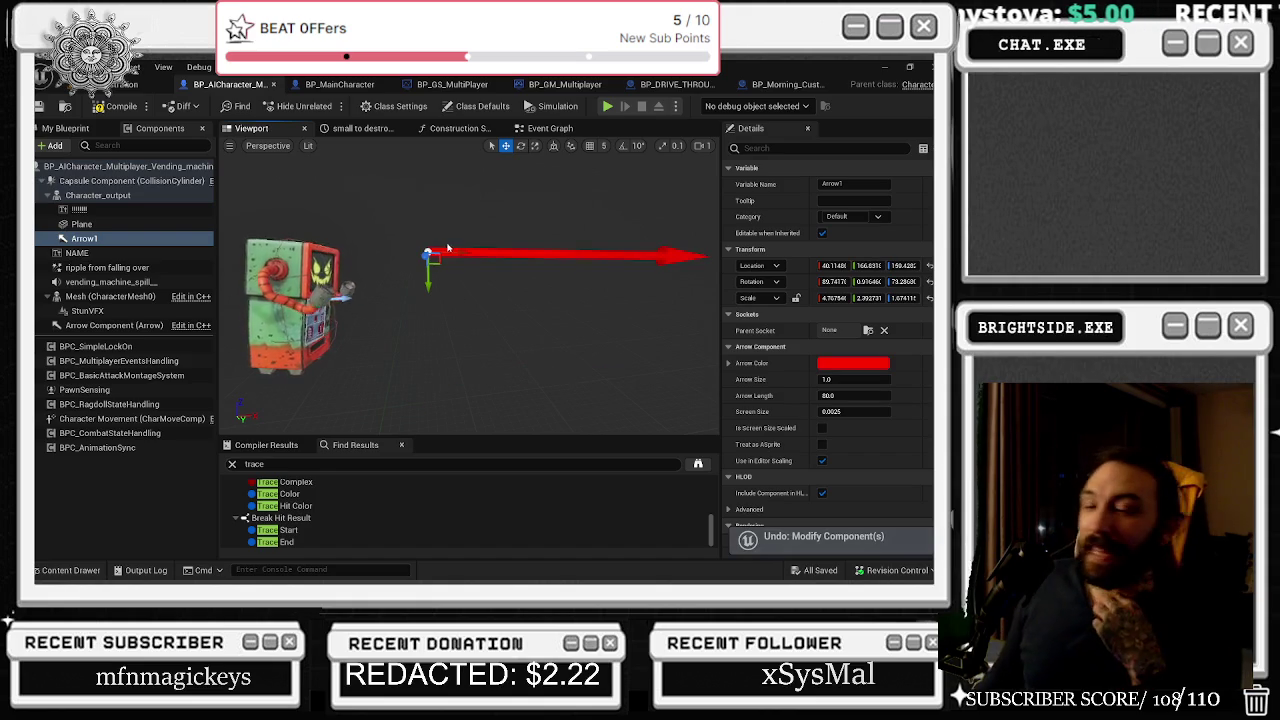
click(548, 129)
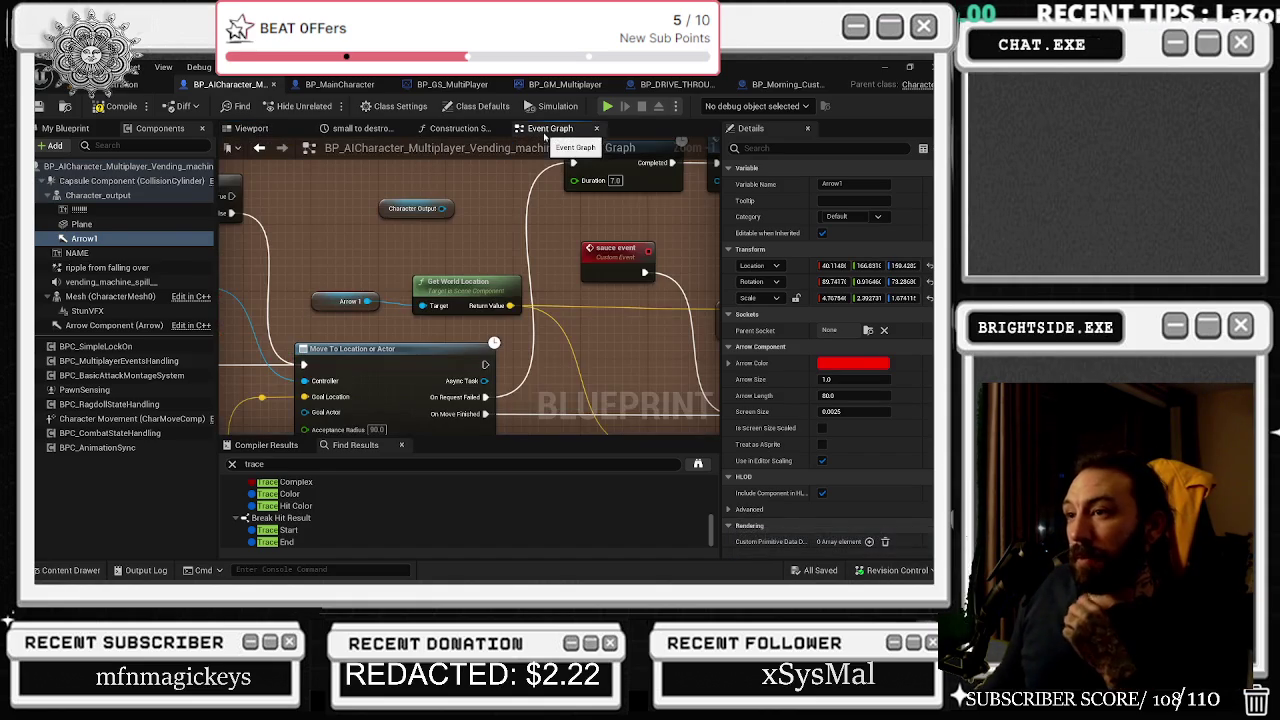
- Shift the Branch and Break Hit Result nodes beside the Line Trace By Channel nodes
drag(418, 315, 306, 211)
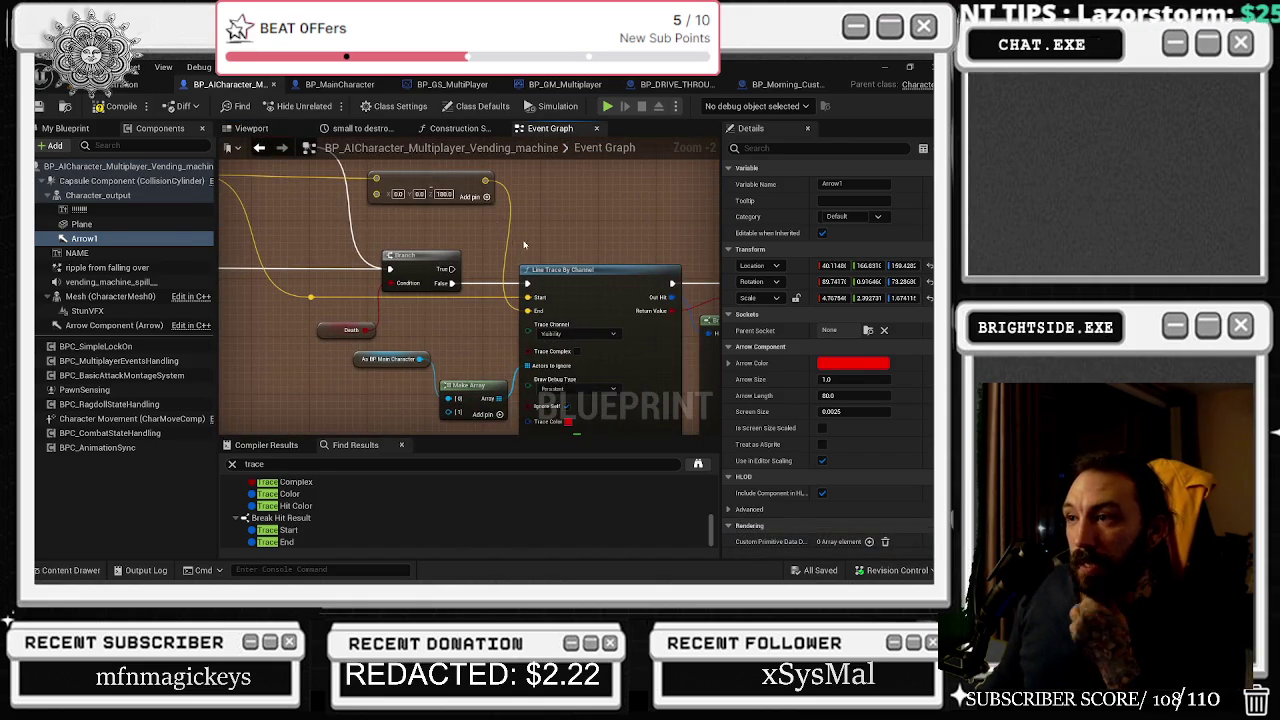
drag(521, 239, 471, 235)
drag(700, 232, 469, 214)
drag(384, 238, 340, 310)
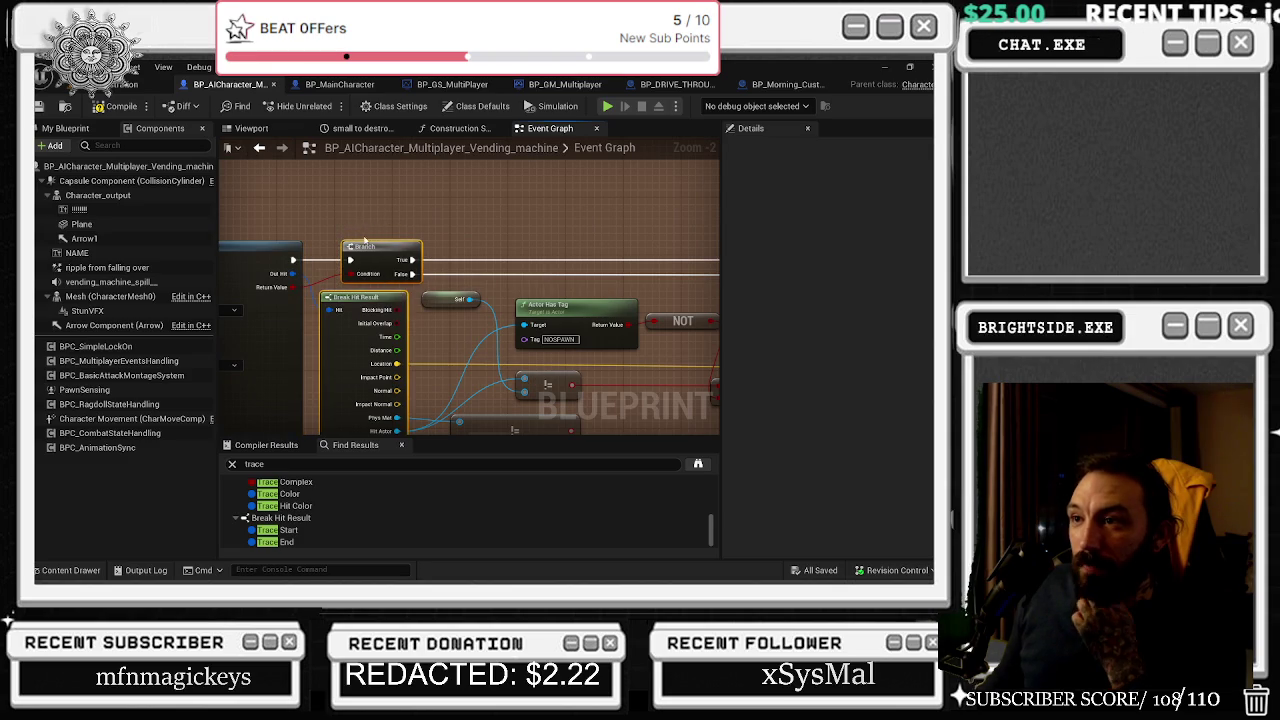
mouse_move(374, 246)
mouse_down()
mouse_move(464, 248)
mouse_move(580, 140)
mouse_up()
scroll(387, 250, up, 2)
drag(306, 372, 527, 371)
- Nudge the != comparison and Self nodes, and move Actor Has Tag and NOT left
click(469, 371)
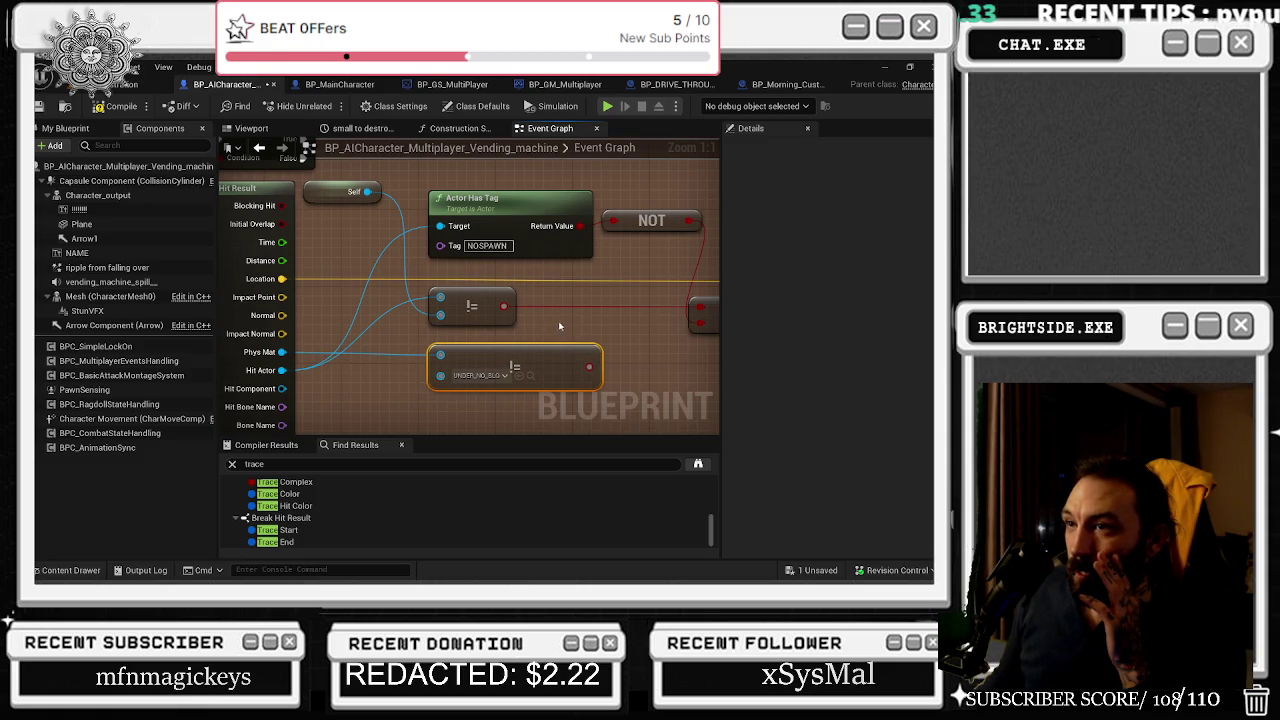
drag(492, 296, 504, 297)
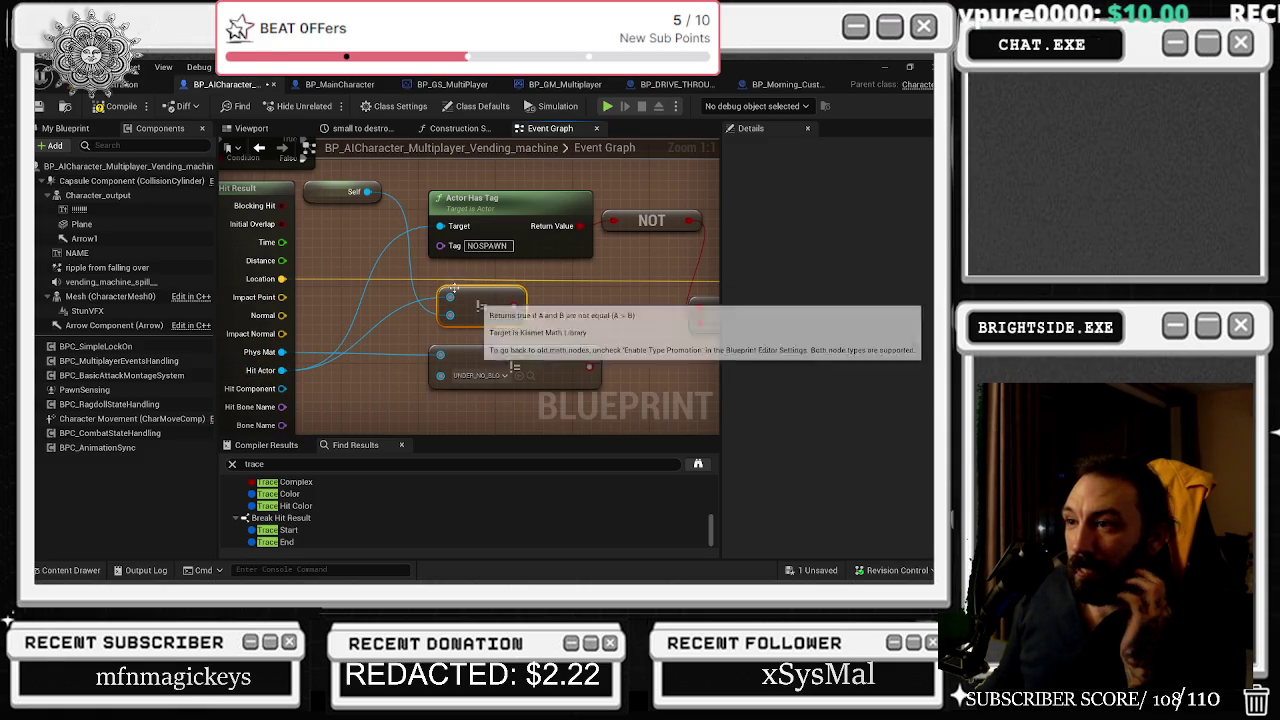
mouse_move(335, 200)
mouse_down()
mouse_move(346, 416)
mouse_move(349, 240)
mouse_up()
drag(474, 239, 381, 426)
mouse_move(485, 224)
mouse_down()
mouse_move(610, 365)
mouse_move(543, 286)
mouse_up()
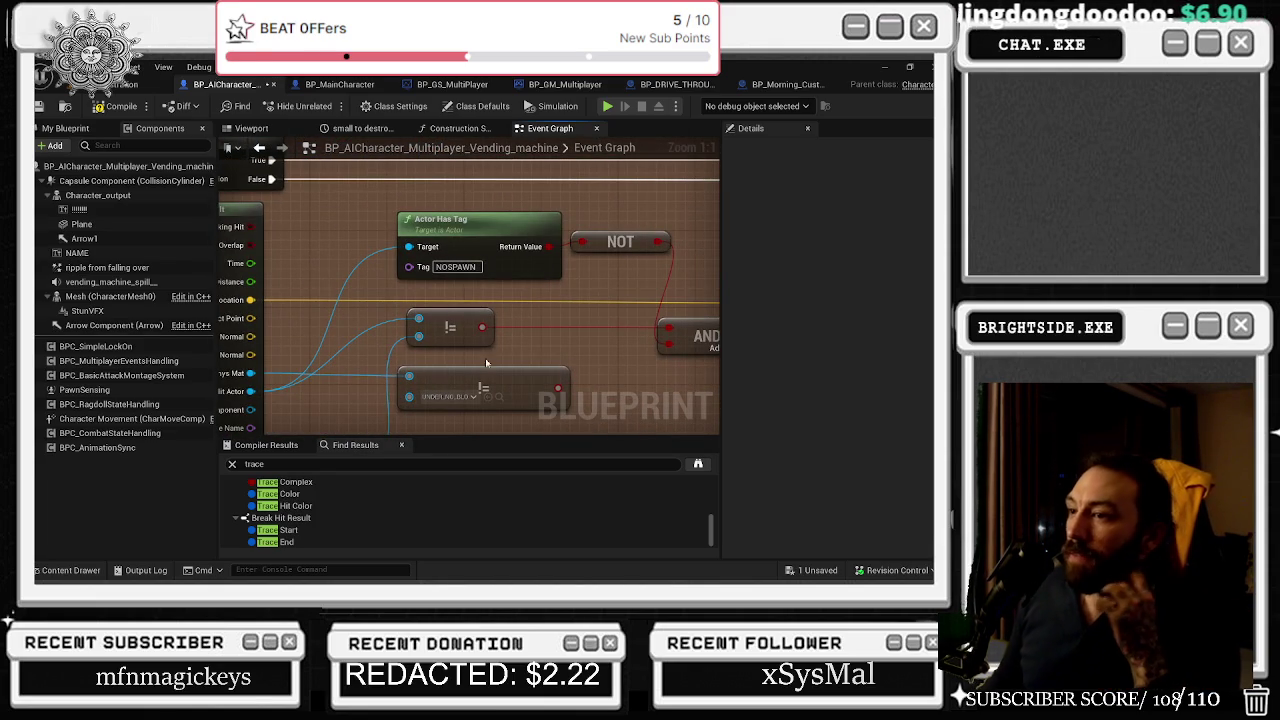
mouse_move(494, 327)
mouse_down()
mouse_move(406, 286)
mouse_move(511, 284)
mouse_move(501, 307)
mouse_up()
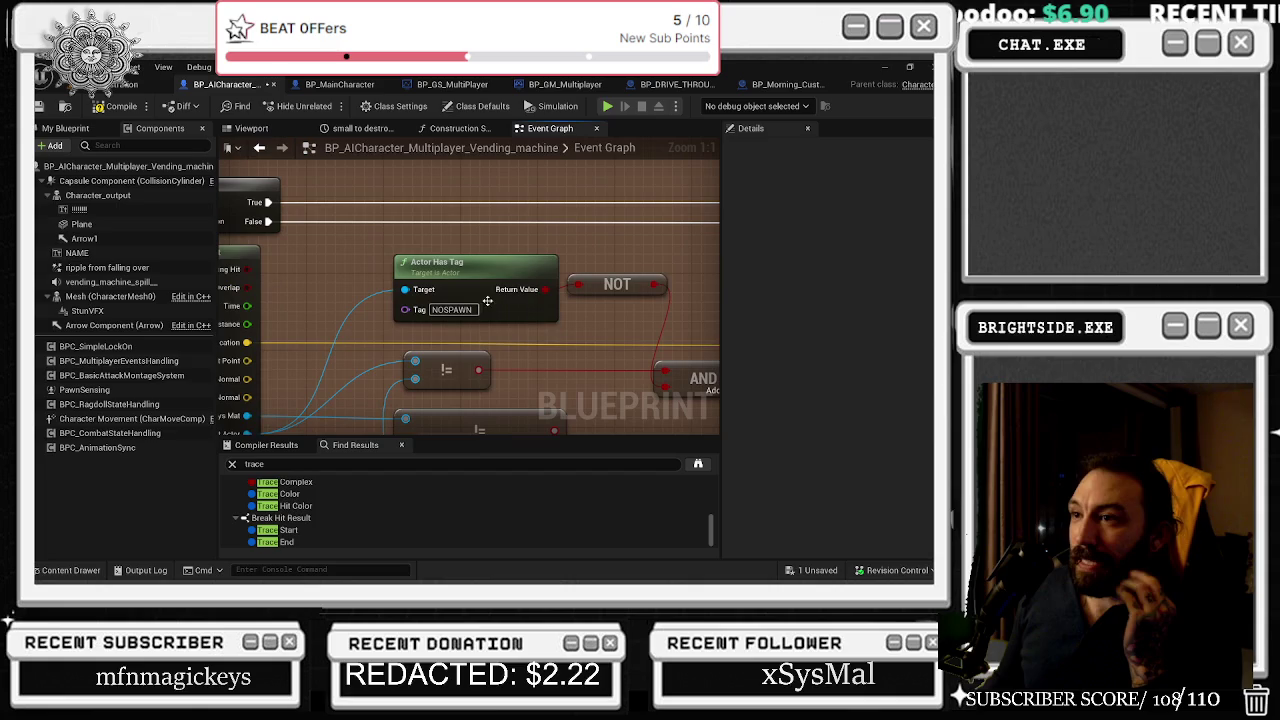
click(418, 262)
ctrl+click(617, 285)
drag(617, 285, 598, 285)
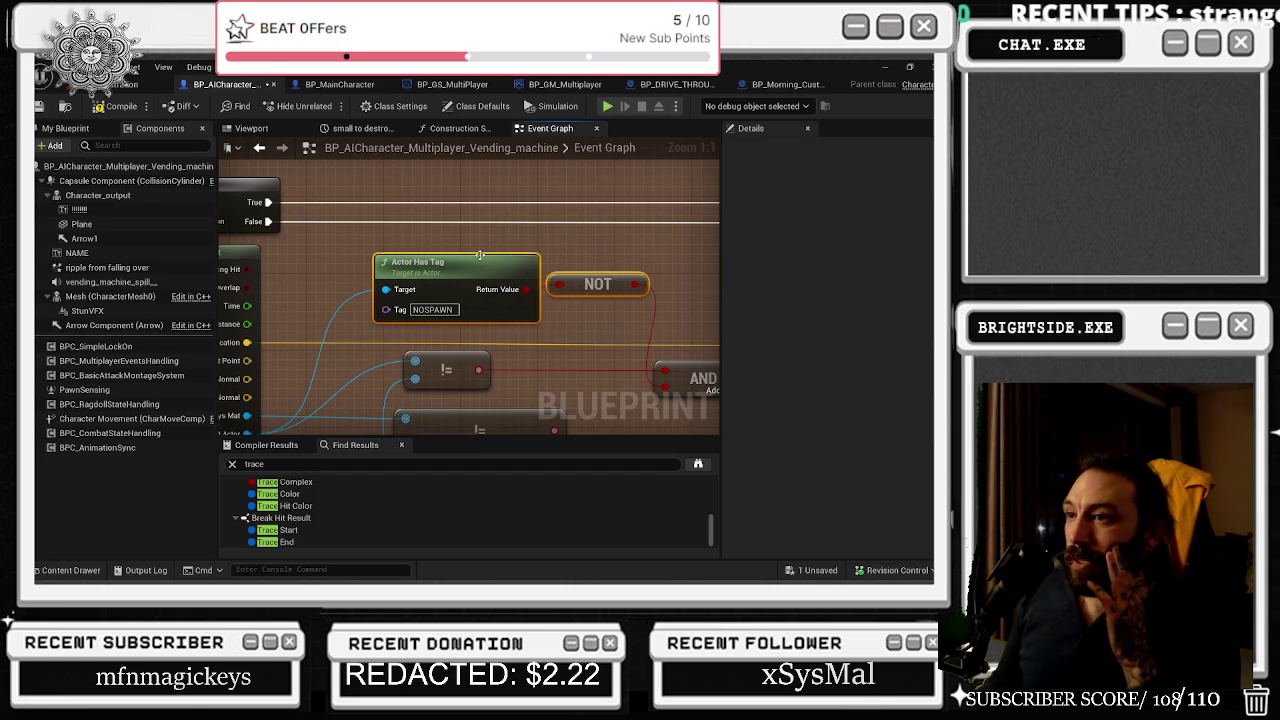
click(130, 84)
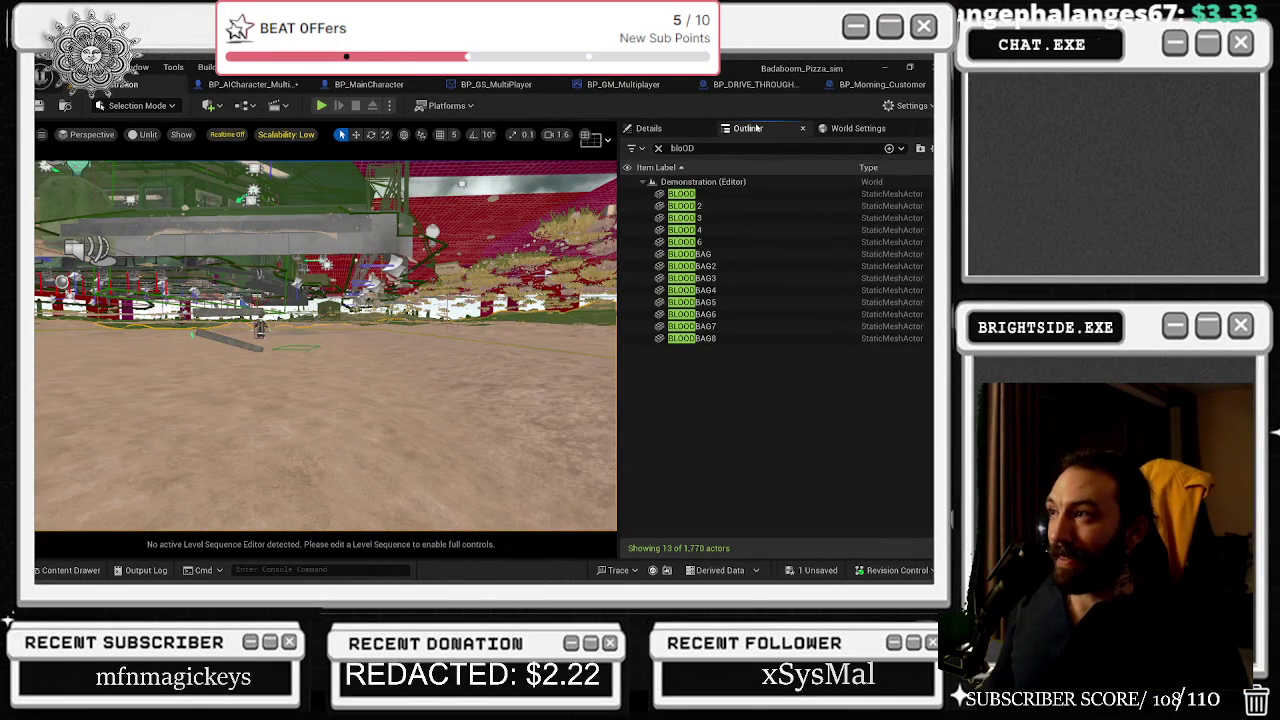
- Select Landscape3 in the level to check its Default Phys Material in Details
mouse_move(400, 420)
mouse_down()
mouse_move(300, 420)
mouse_move(330, 400)
mouse_up()
click(648, 128)
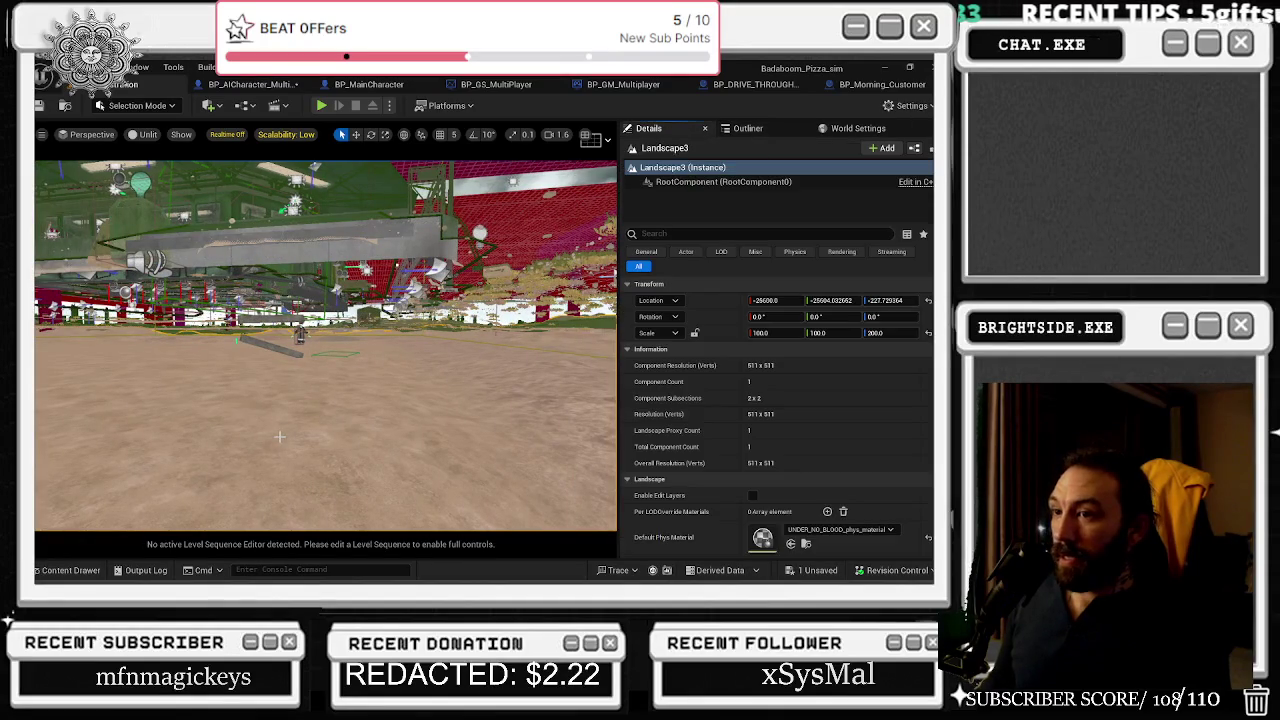
mouse_move(402, 426)
mouse_down()
mouse_move(285, 376)
mouse_move(268, 346)
mouse_up()
- Wire the Branch's False output toward the SET node in the vending machine graph
click(882, 84)
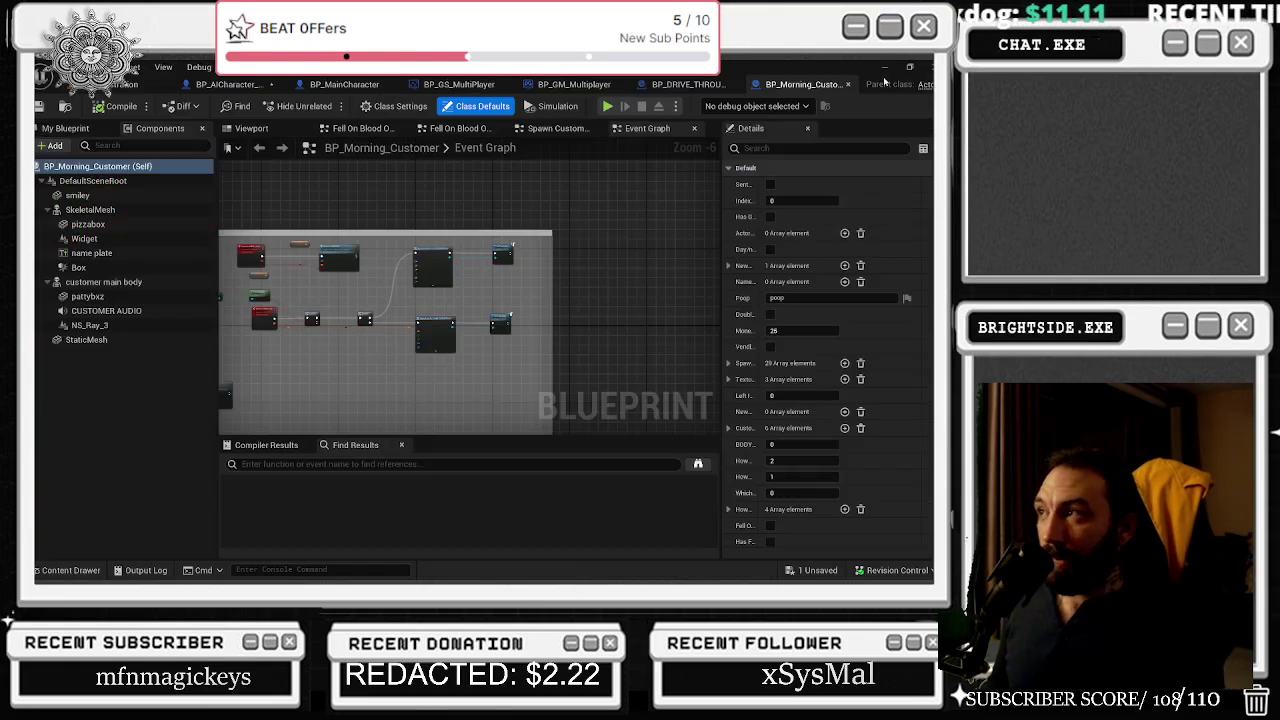
click(230, 84)
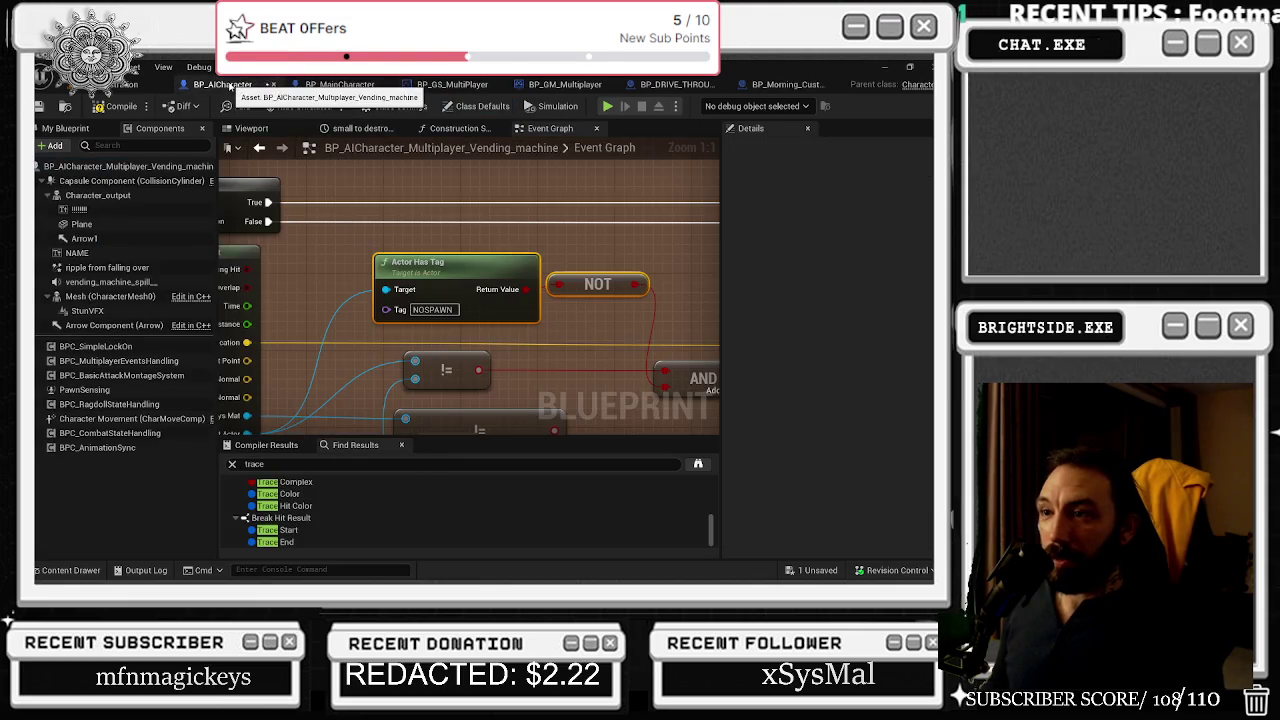
drag(377, 236, 239, 255)
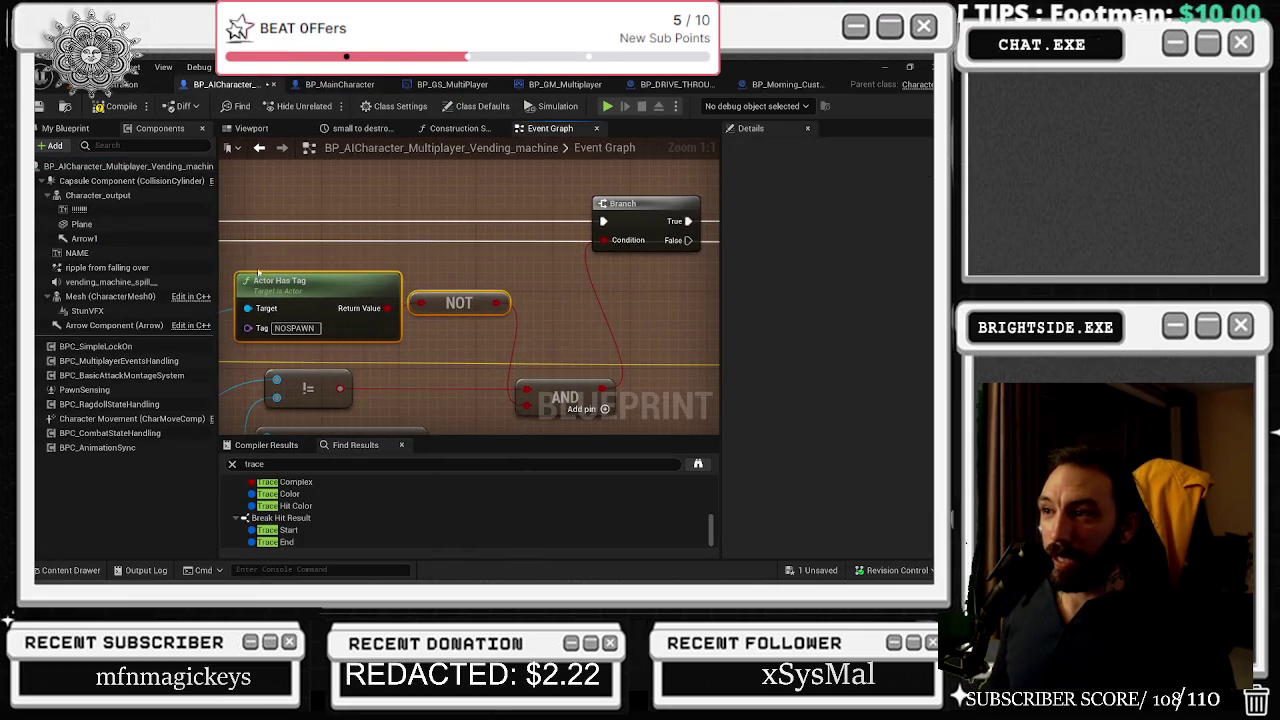
drag(477, 323, 592, 323)
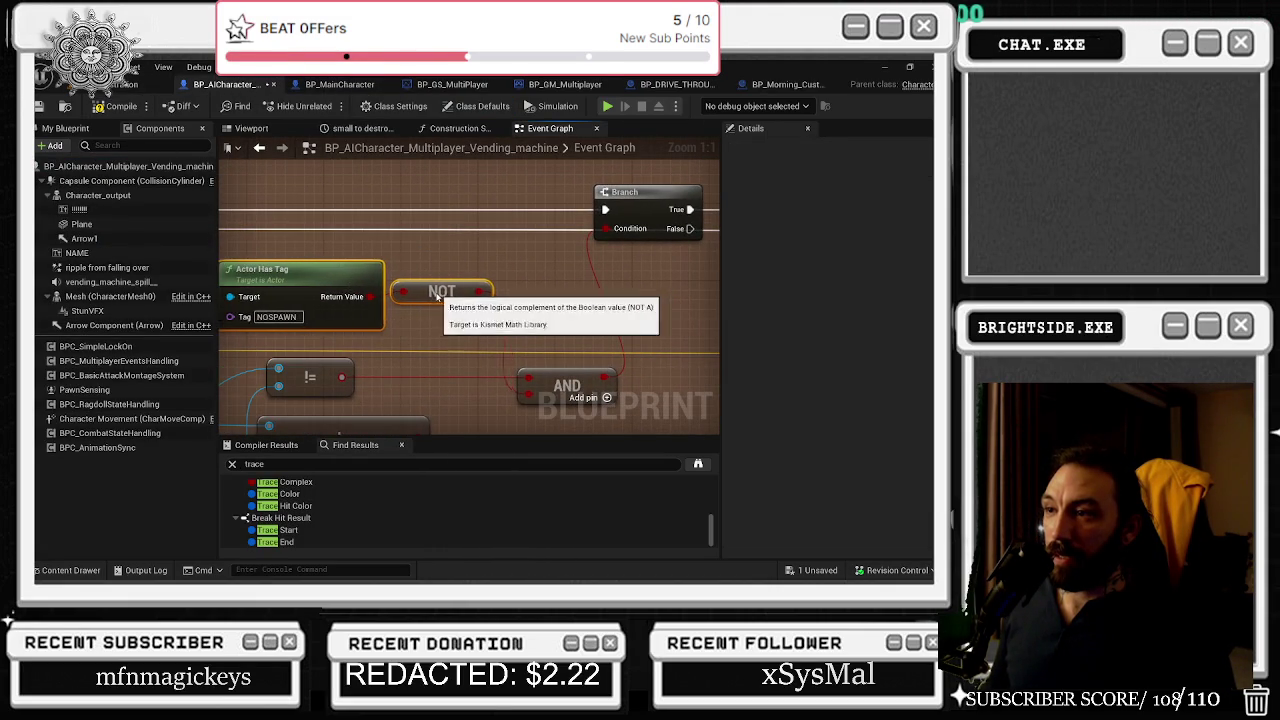
drag(513, 303, 241, 296)
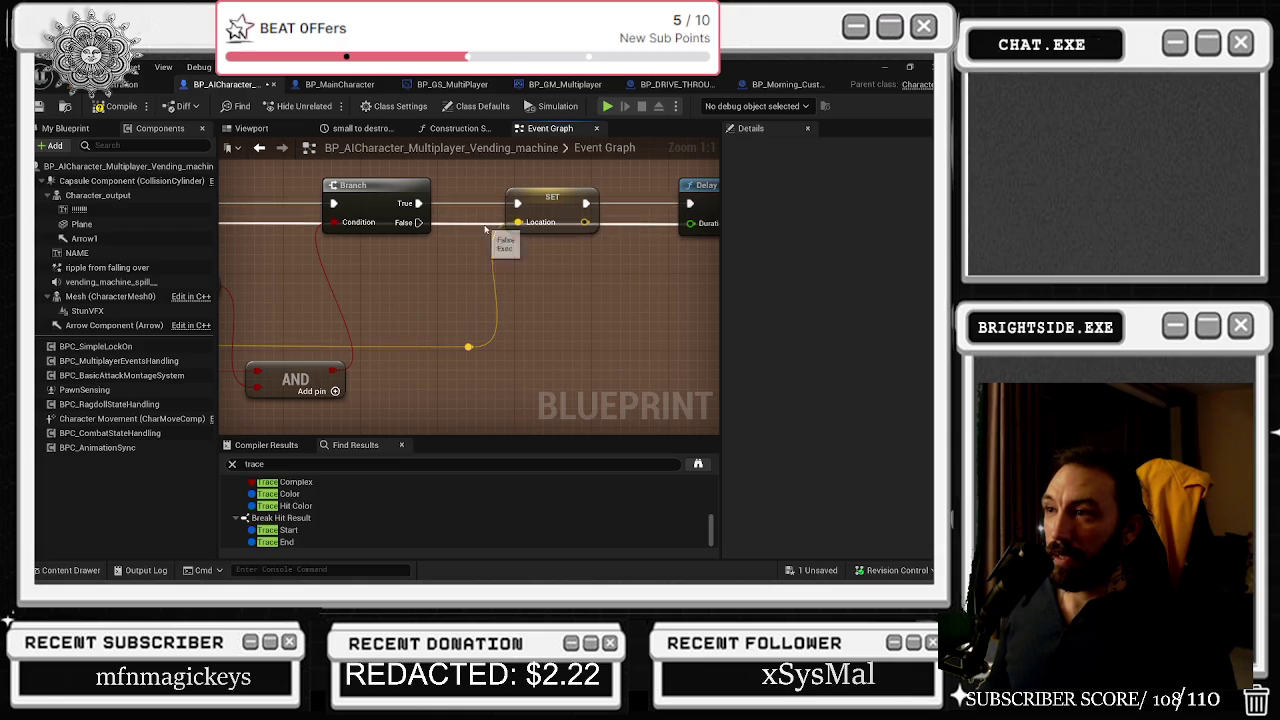
mouse_move(418, 222)
mouse_down()
mouse_move(555, 228)
mouse_move(478, 224)
mouse_up()
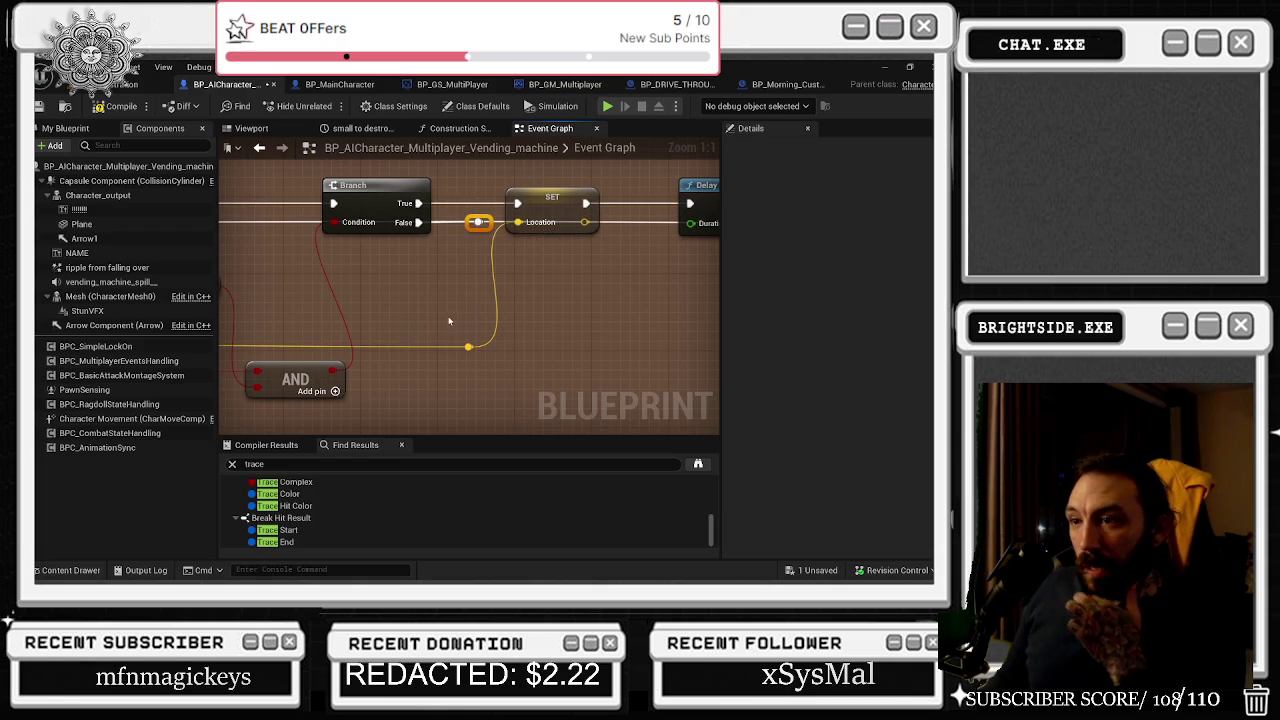
mouse_move(503, 325)
mouse_down()
mouse_move(487, 295)
mouse_move(565, 330)
mouse_move(646, 334)
mouse_up()
- Select the tag-check, Branch and SET nodes, then jump to Spawn_Blood_Death_Server
drag(397, 215, 552, 269)
mouse_move(421, 314)
mouse_down()
mouse_move(393, 290)
mouse_move(255, 323)
mouse_move(148, 452)
mouse_up()
click(435, 270)
drag(469, 341, 217, 281)
mouse_move(315, 205)
mouse_down()
mouse_move(406, 259)
mouse_move(405, 295)
mouse_up()
drag(593, 318, 467, 309)
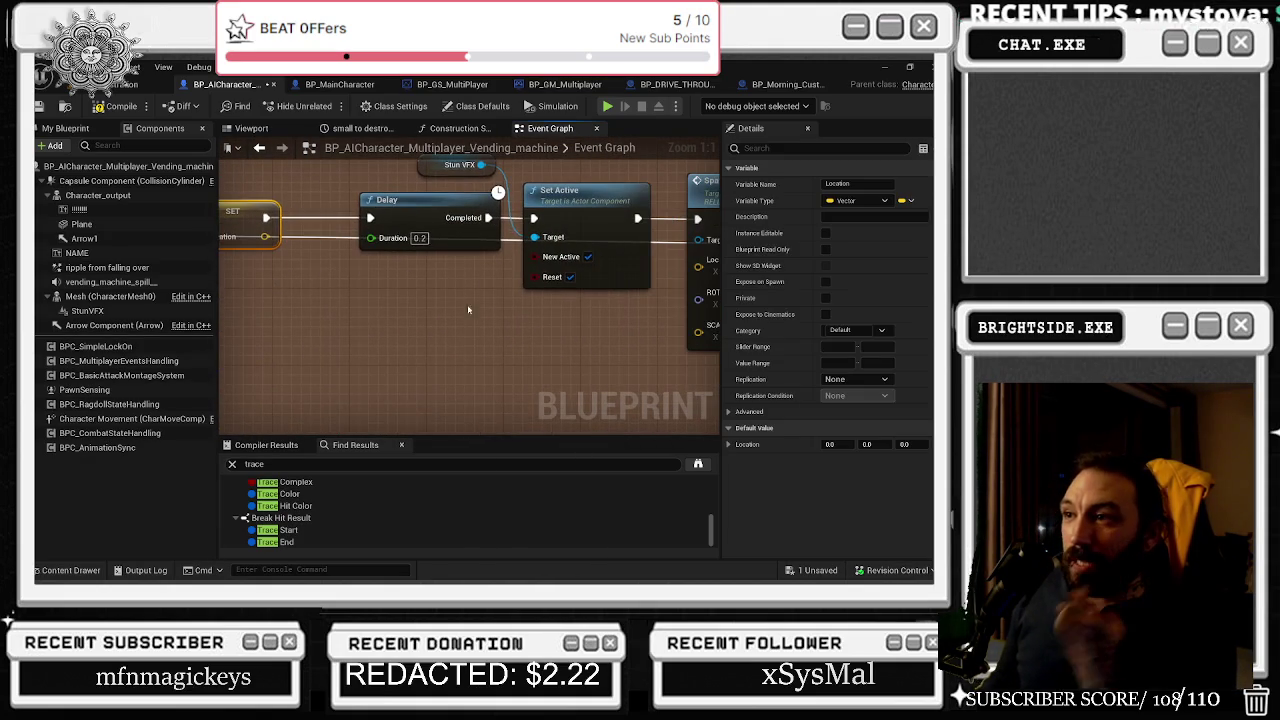
click(326, 190)
drag(670, 255, 370, 267)
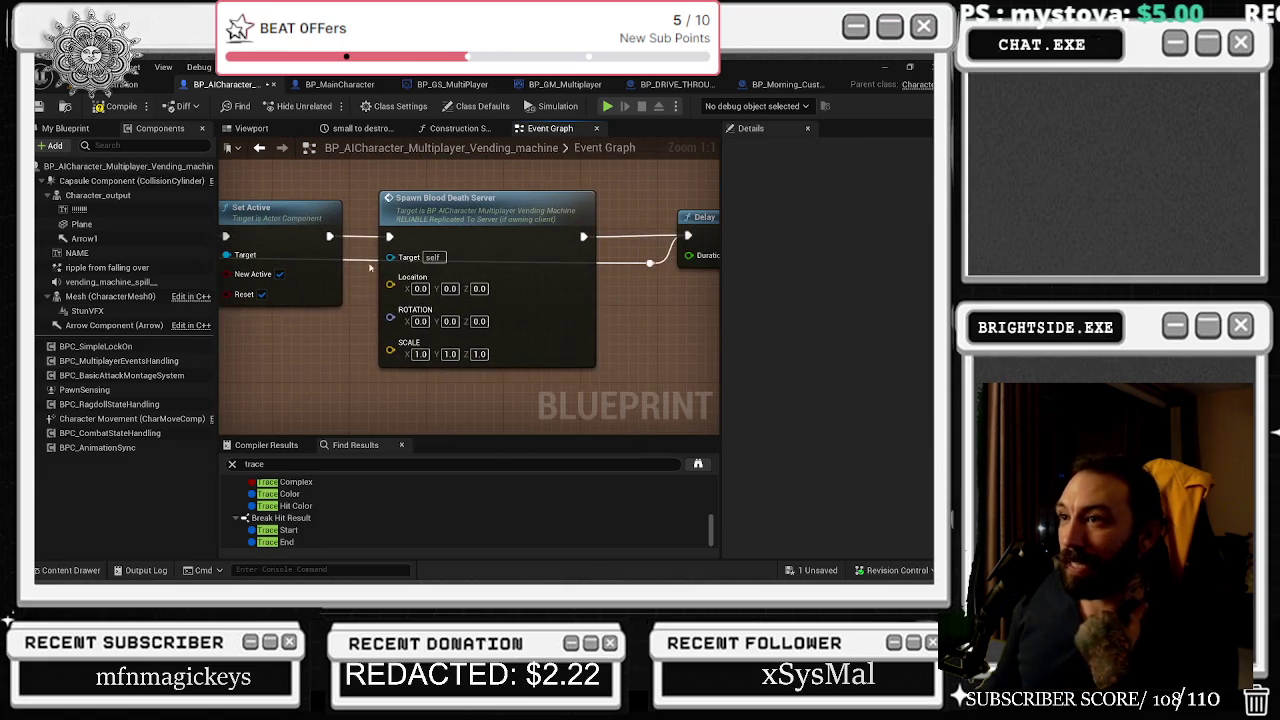
double_click(441, 200)
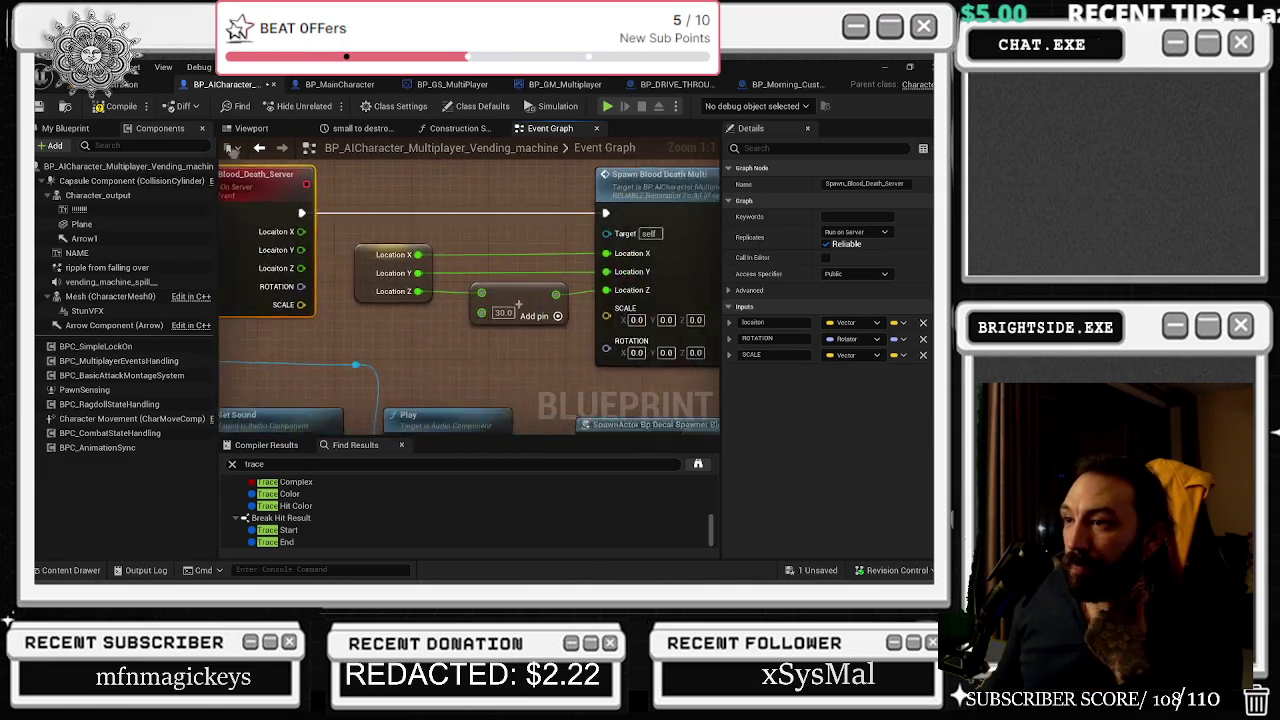
- Reparent Arrow1 from Character_output to Mesh (CharacterMesh0) in the Components panel
drag(335, 237, 482, 337)
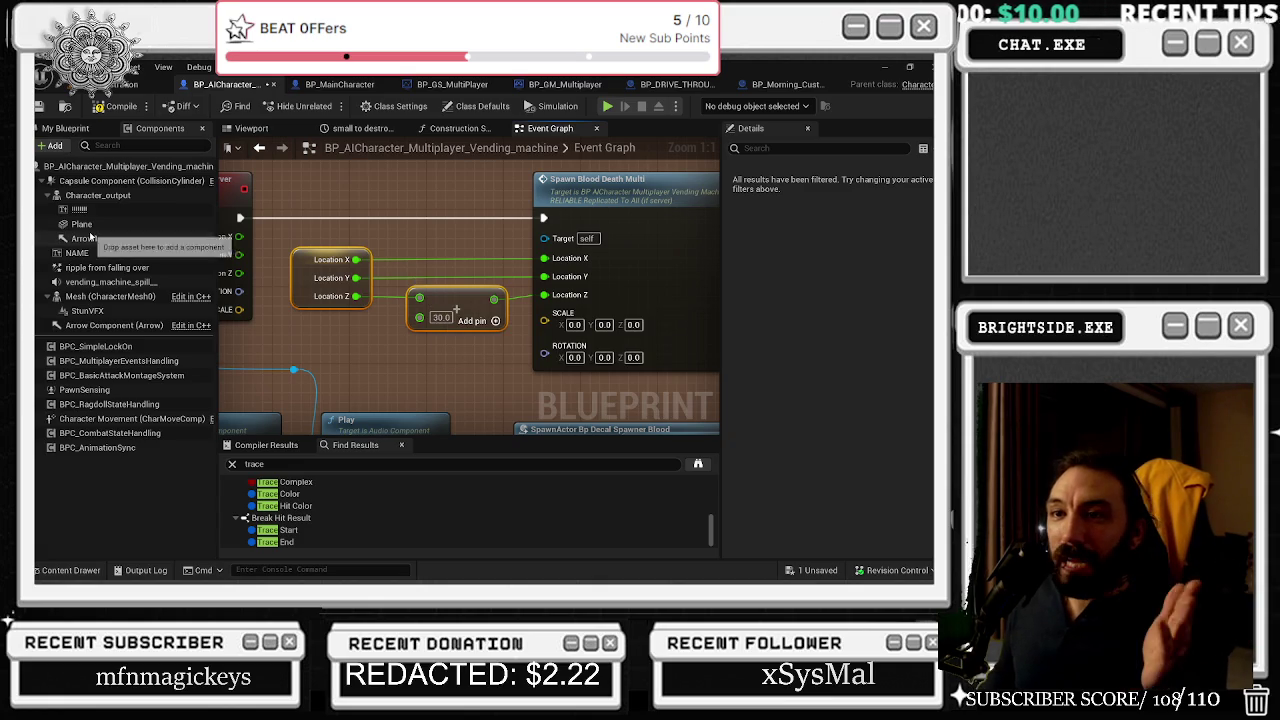
click(95, 239)
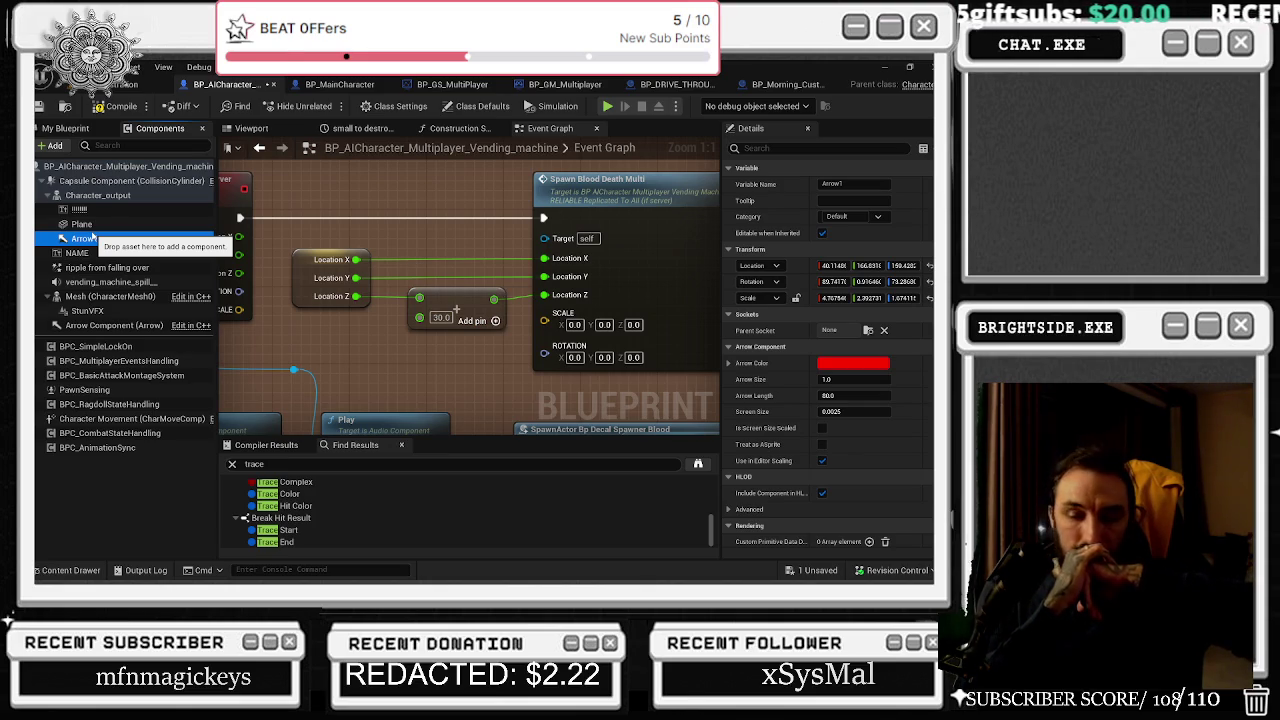
drag(92, 237, 110, 296)
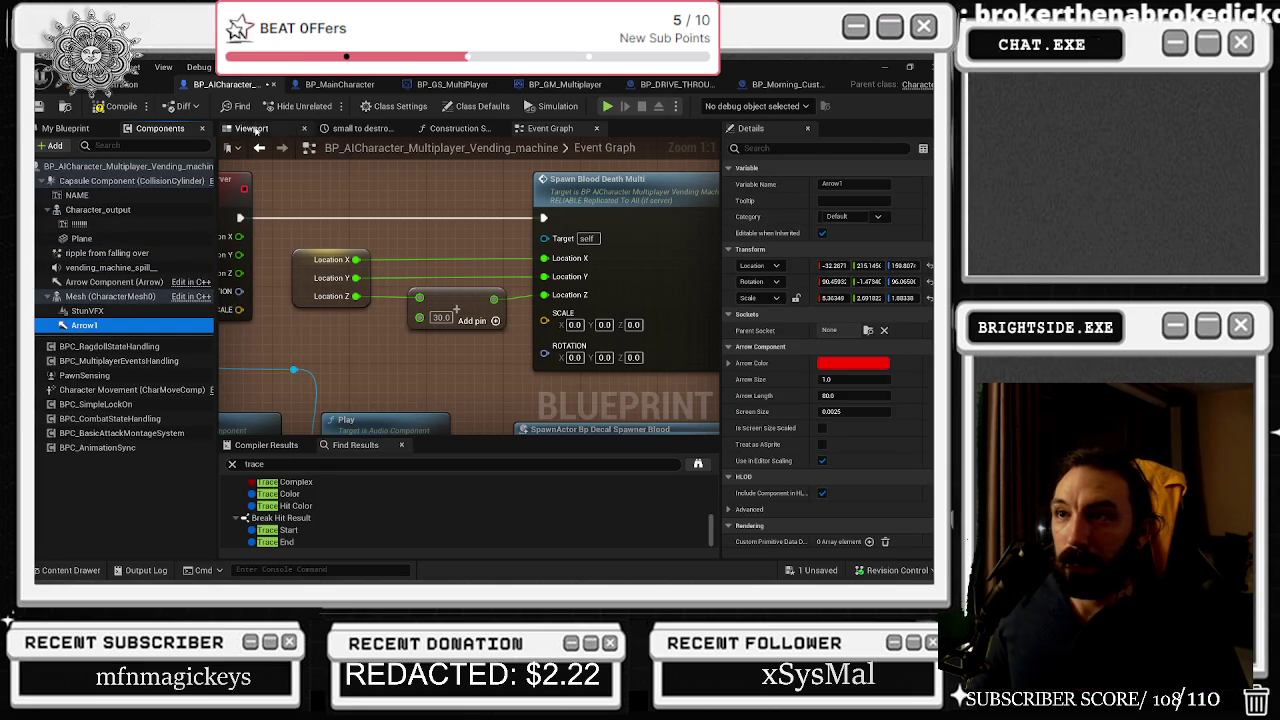
- Inspect the vending machine and Character_output in the 3D preview, then return to Badaboom_Pizza_sim
click(252, 128)
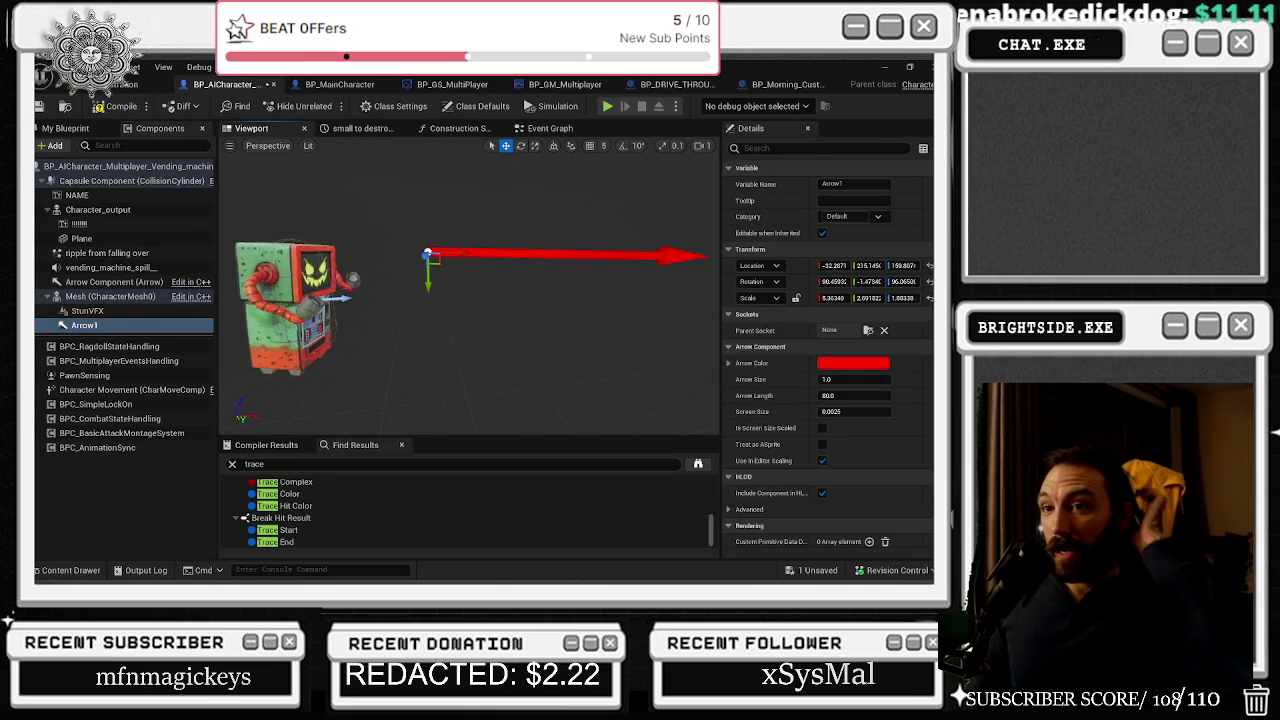
click(84, 212)
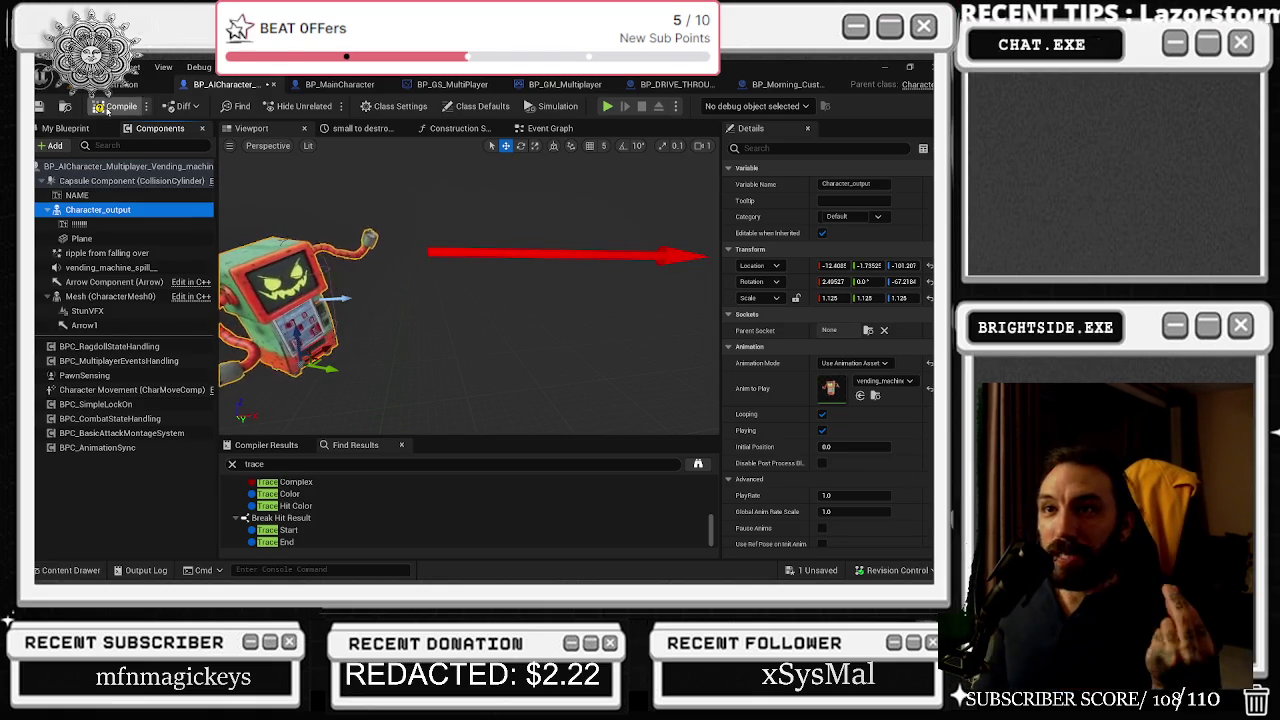
click(140, 84)
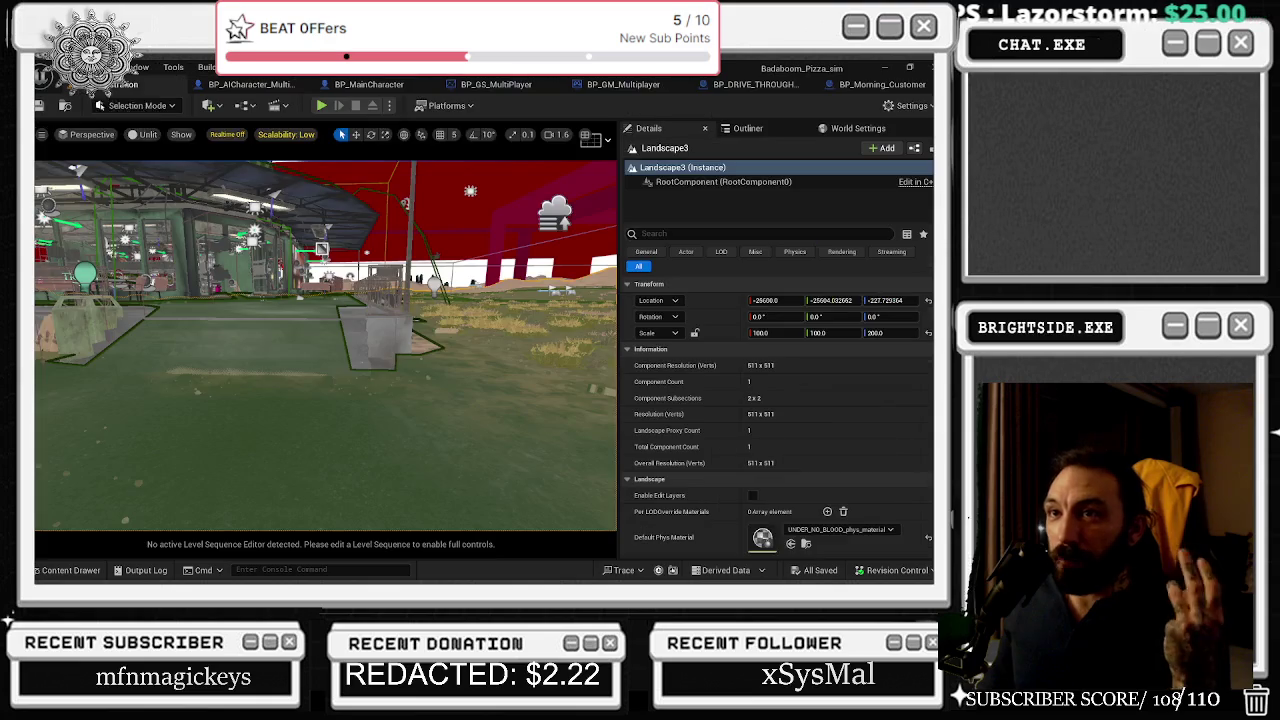
- Show the navmesh, fly around the Sussy building, switch to Game View, and save the level
key(p)
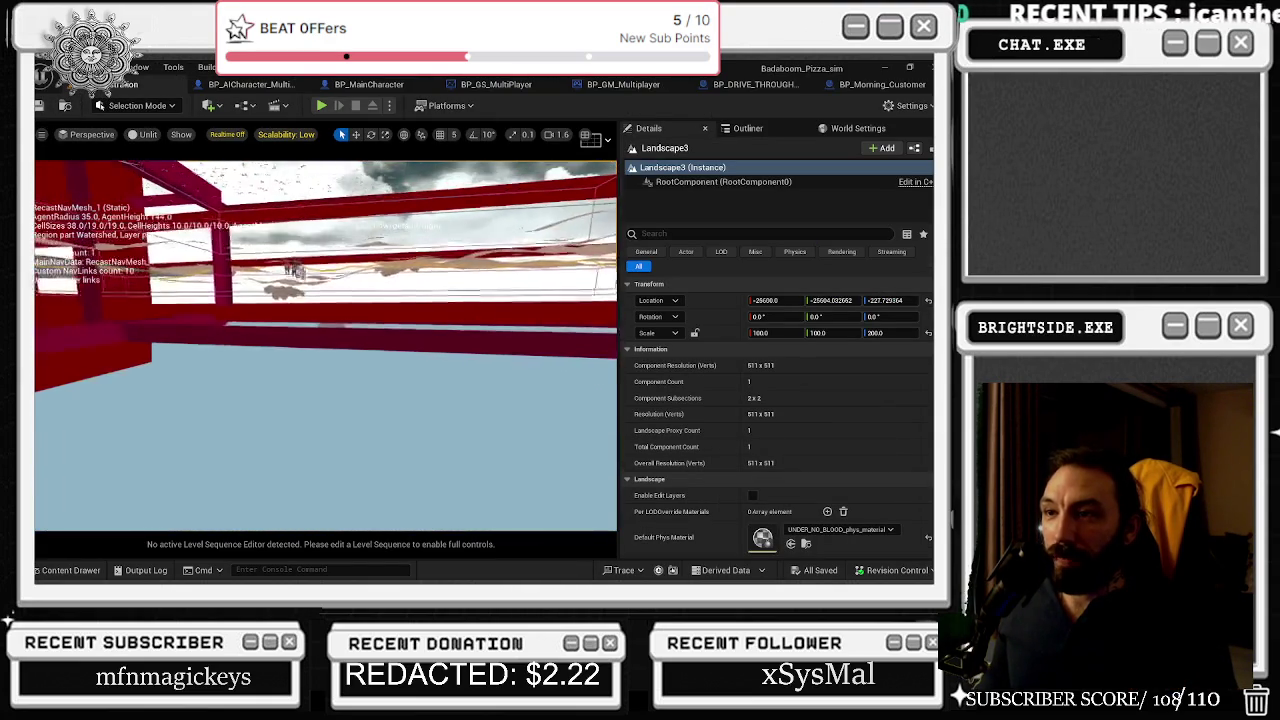
drag(289, 446, 331, 357)
mouse_move(468, 495)
mouse_down()
mouse_move(455, 352)
mouse_move(612, 440)
mouse_move(392, 410)
mouse_move(380, 330)
mouse_move(353, 276)
mouse_up()
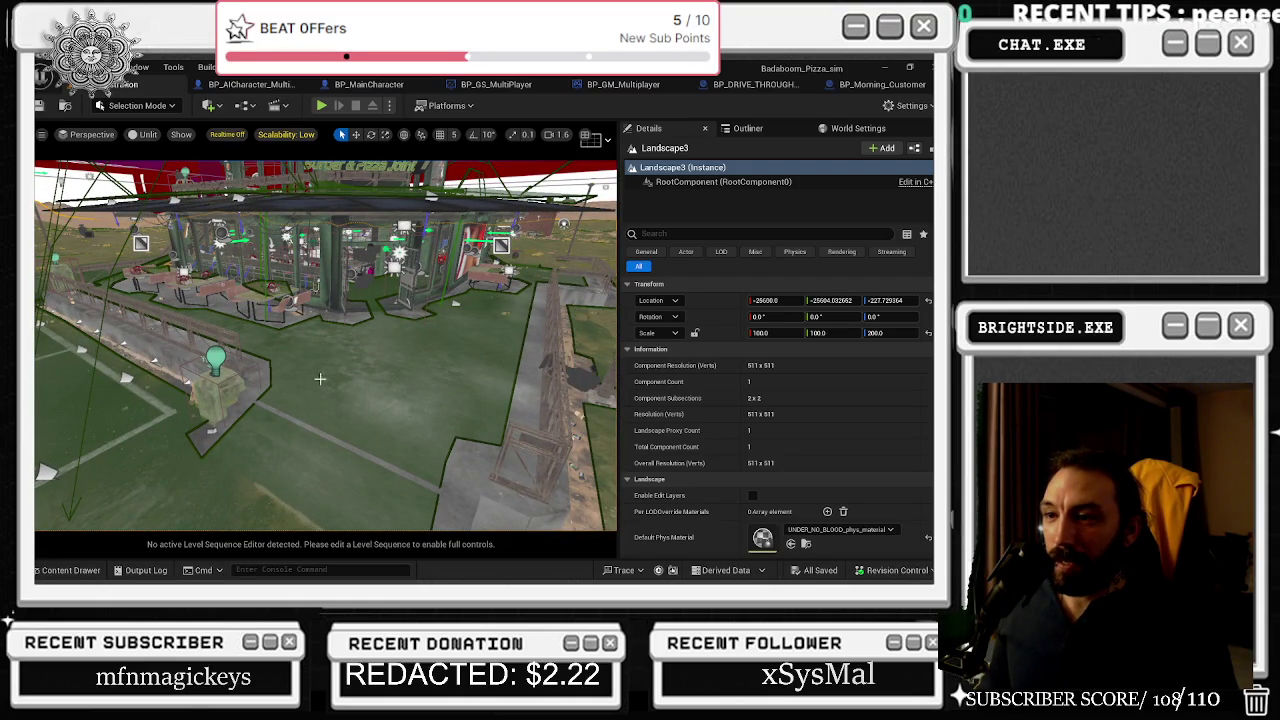
key(w)
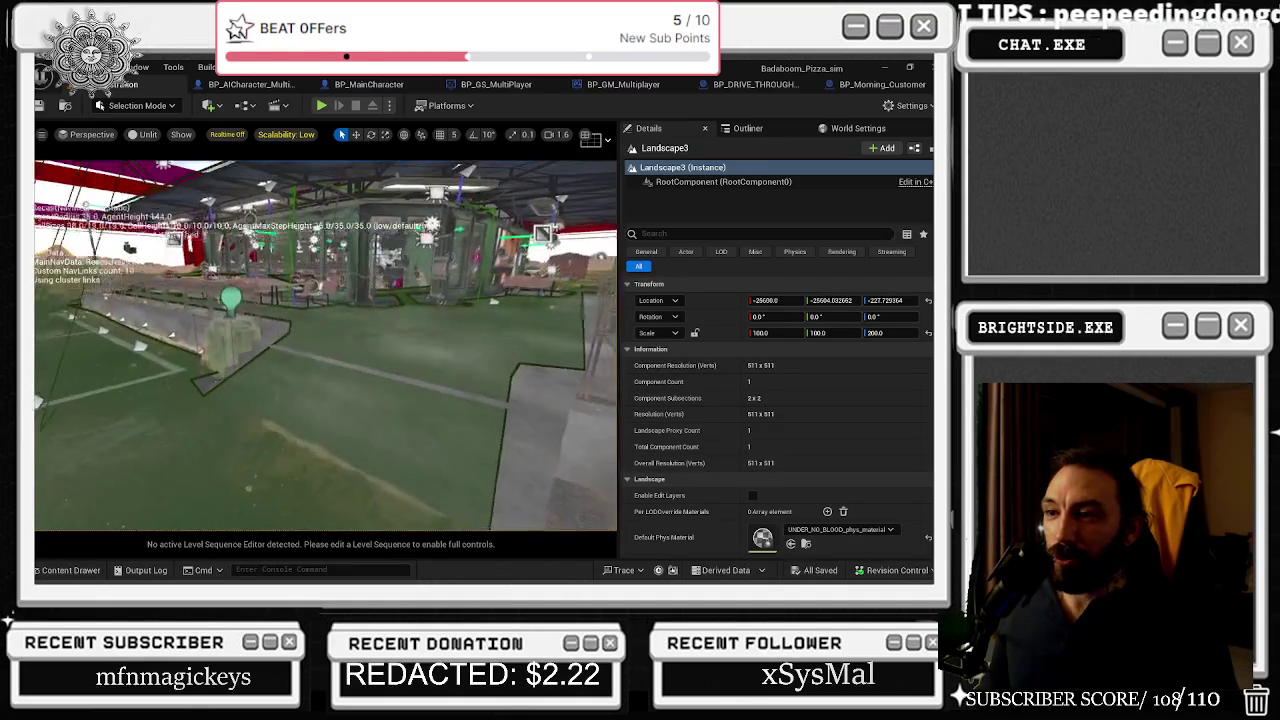
key(w)
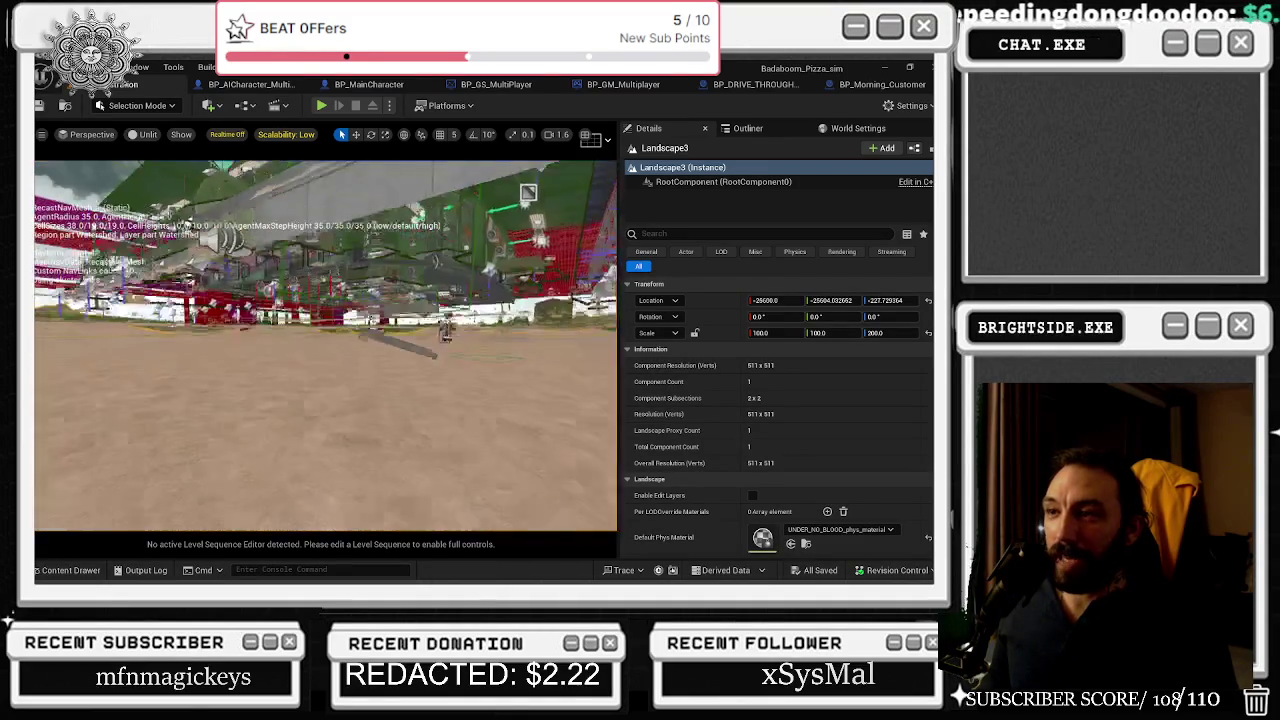
key(s)
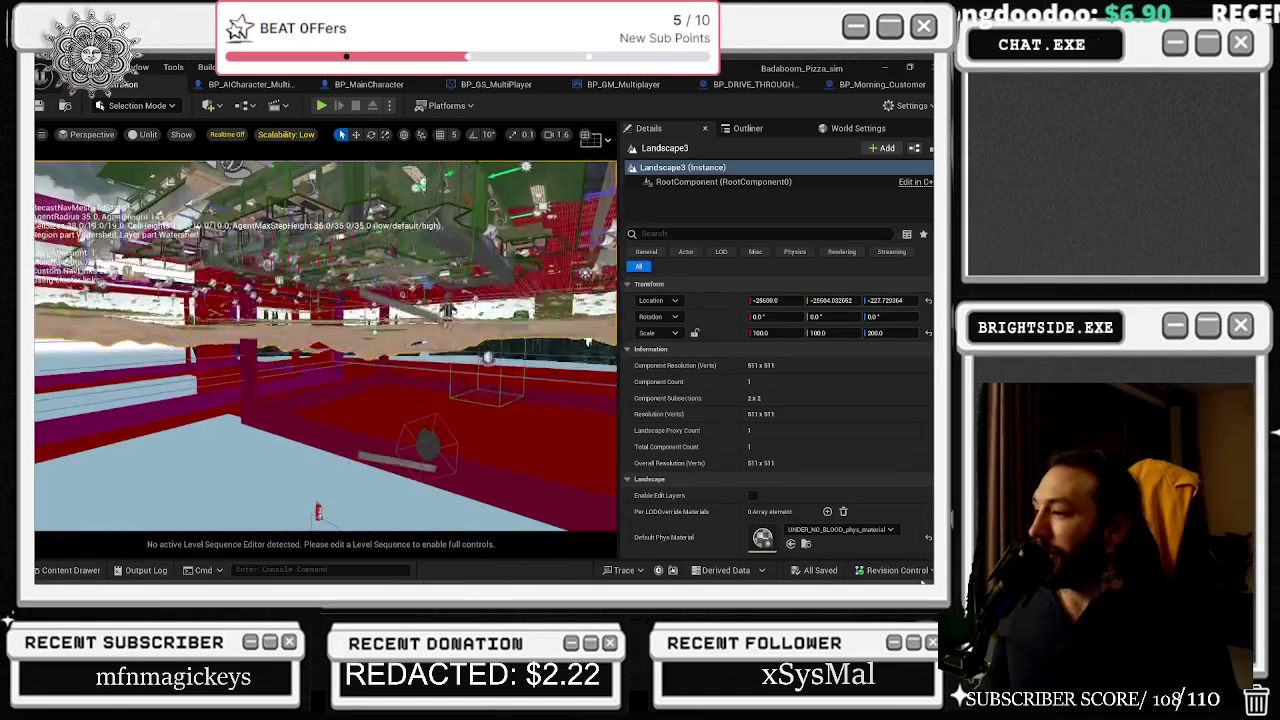
key(g)
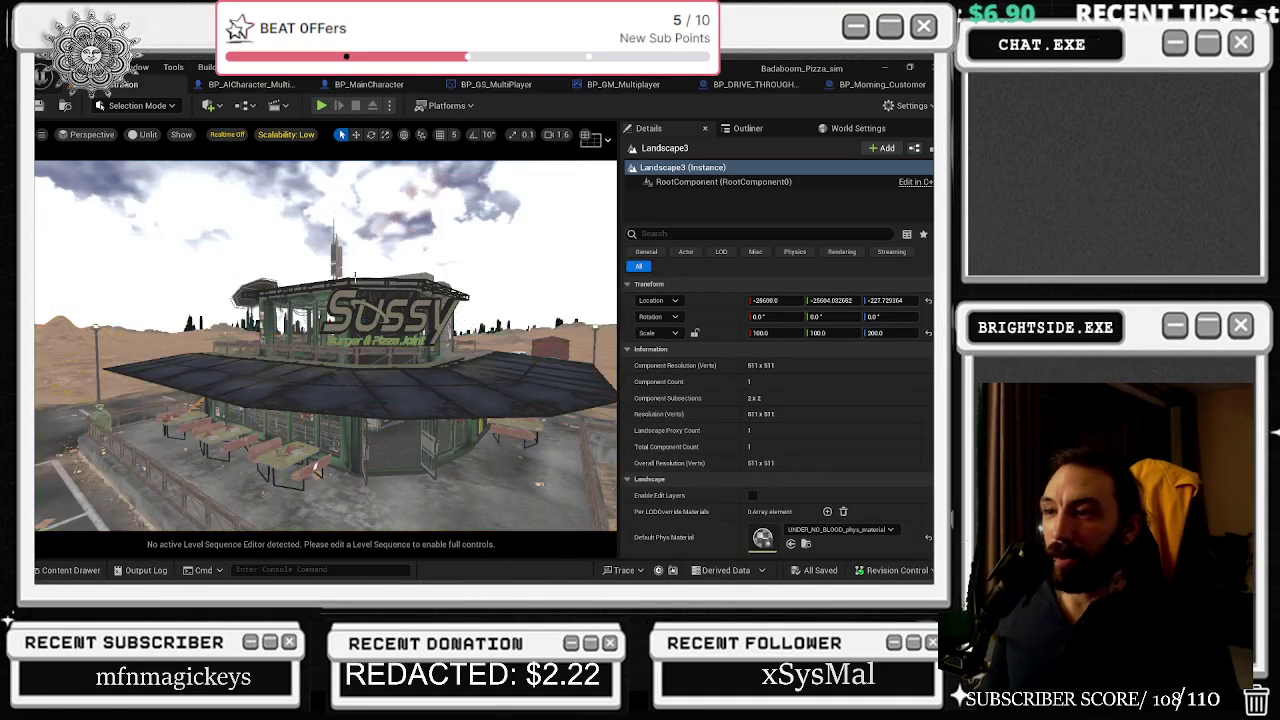
click(40, 105)
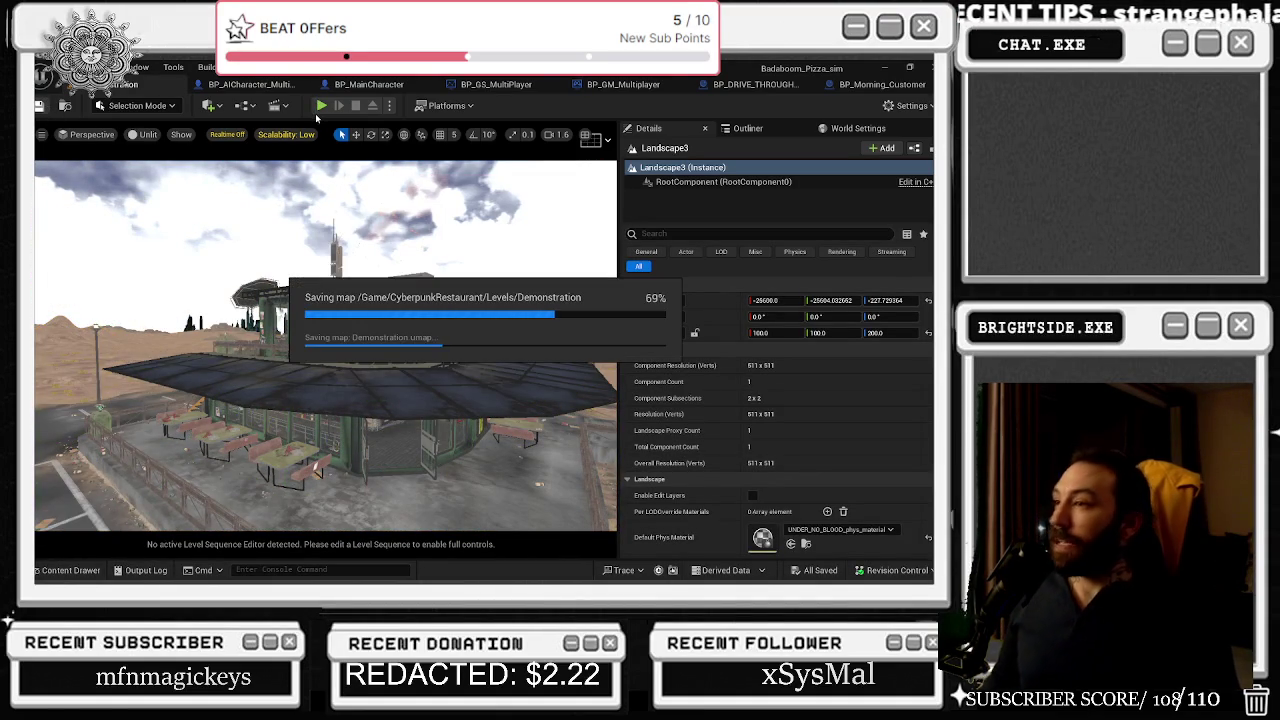
- Review the vending machine's SpawnActor blood-decal node and save the blueprint
click(741, 85)
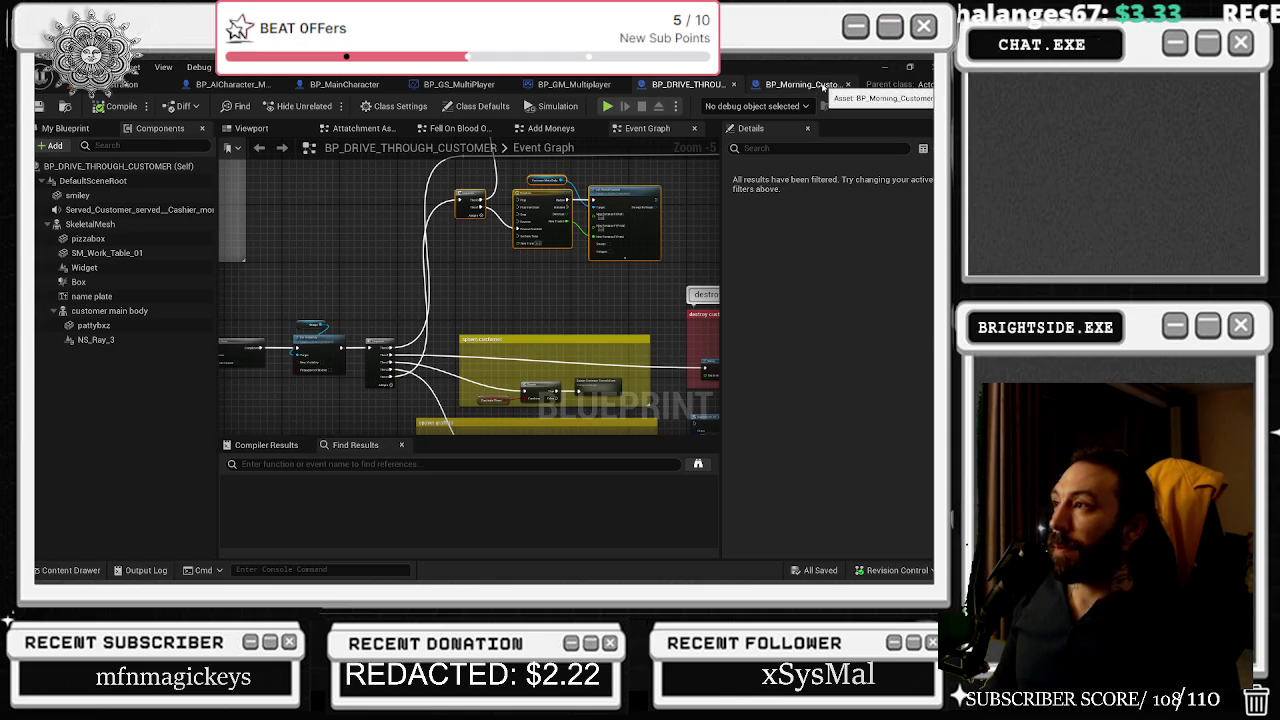
click(235, 84)
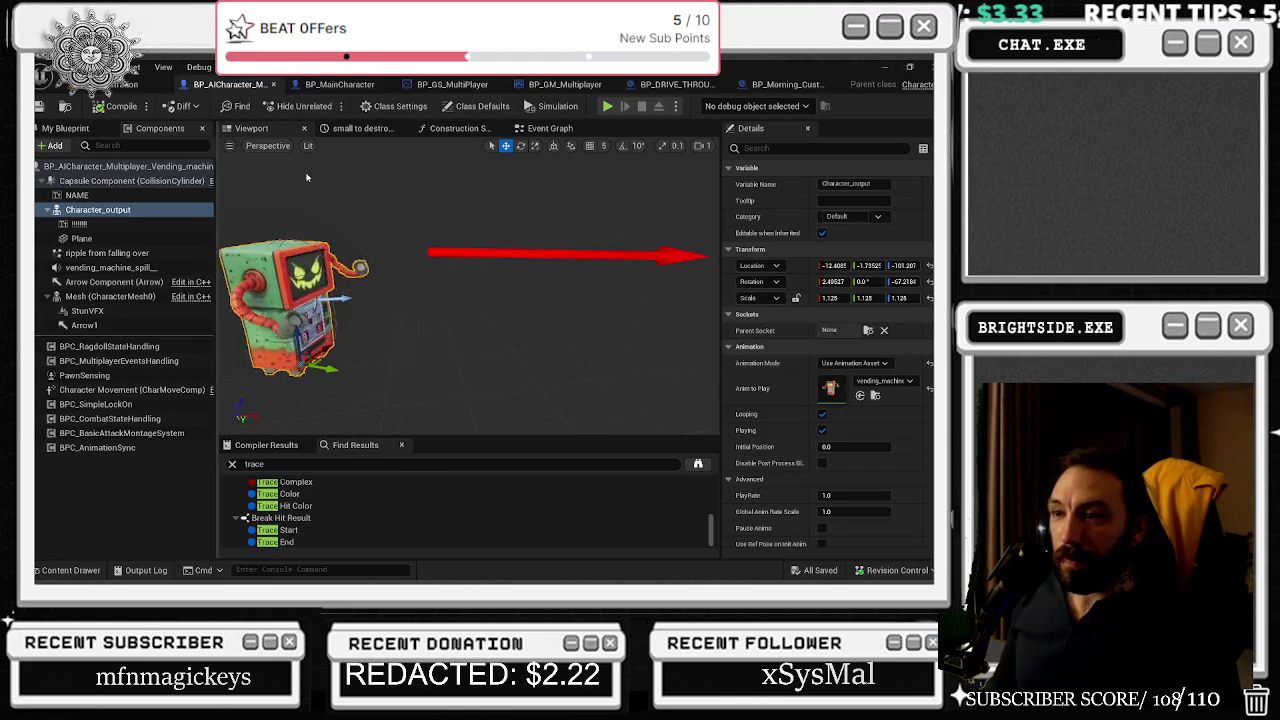
click(566, 131)
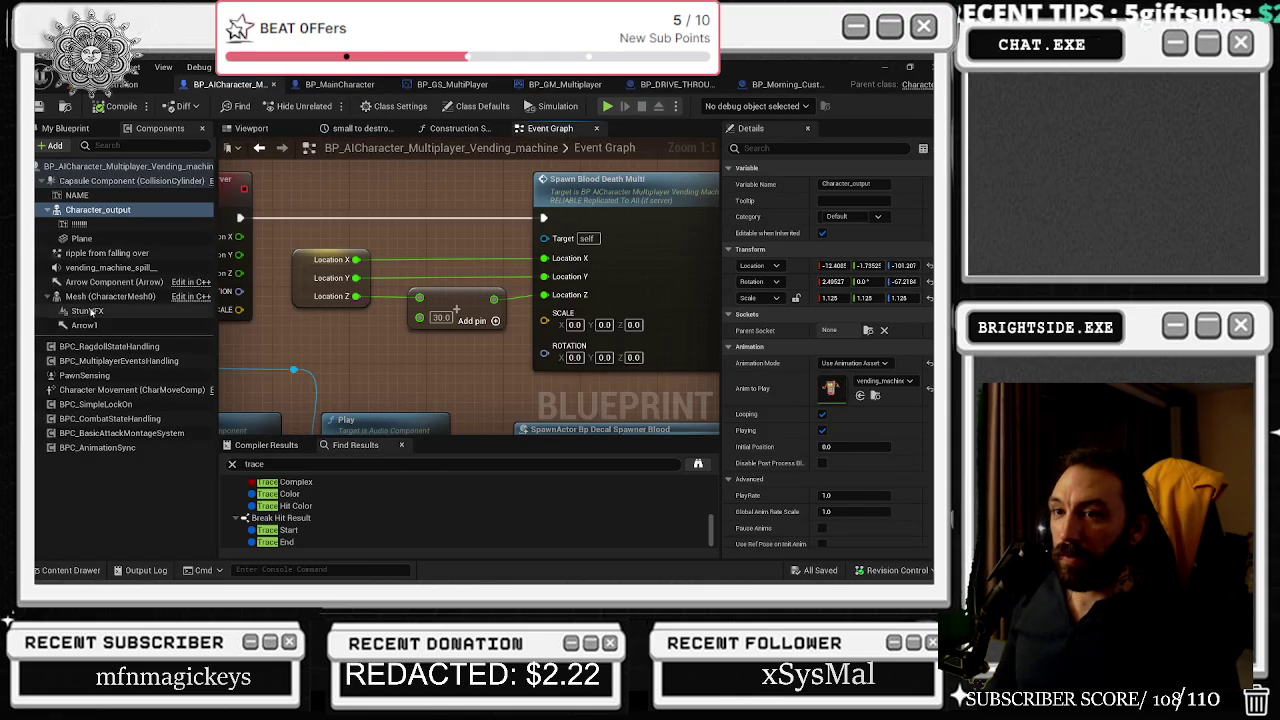
scroll(470, 327, down, 1)
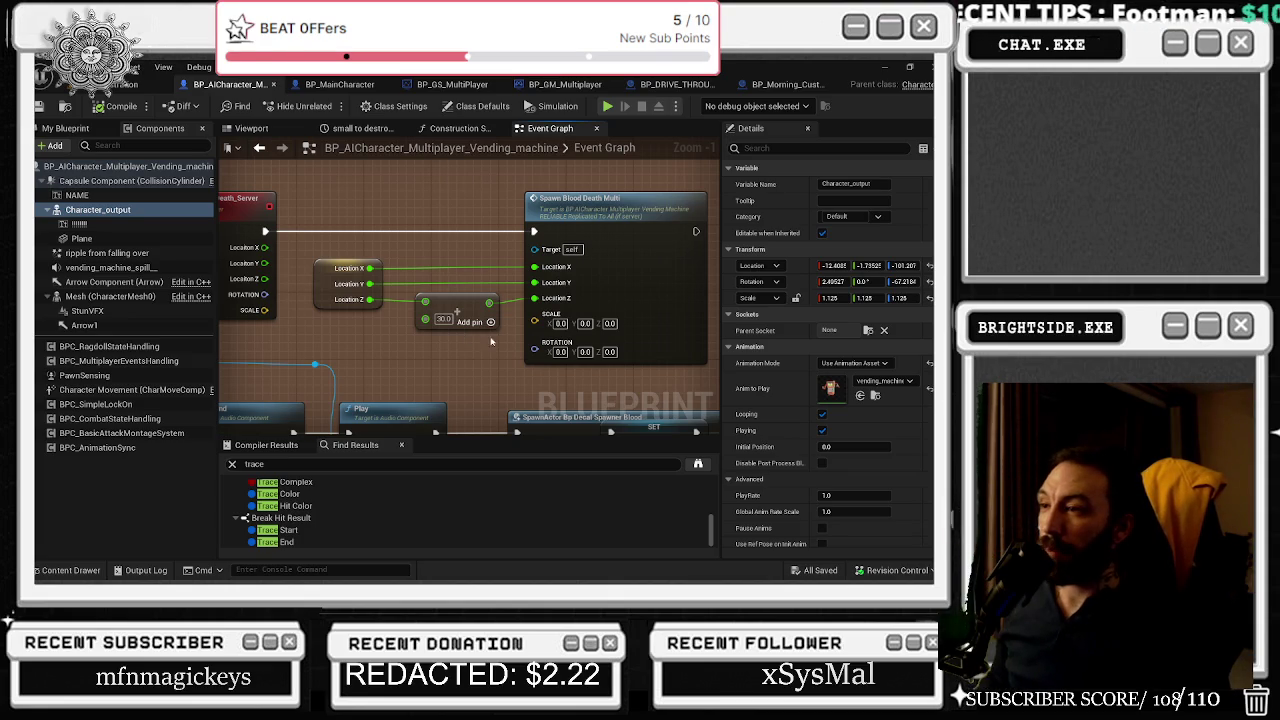
scroll(513, 361, down, 2)
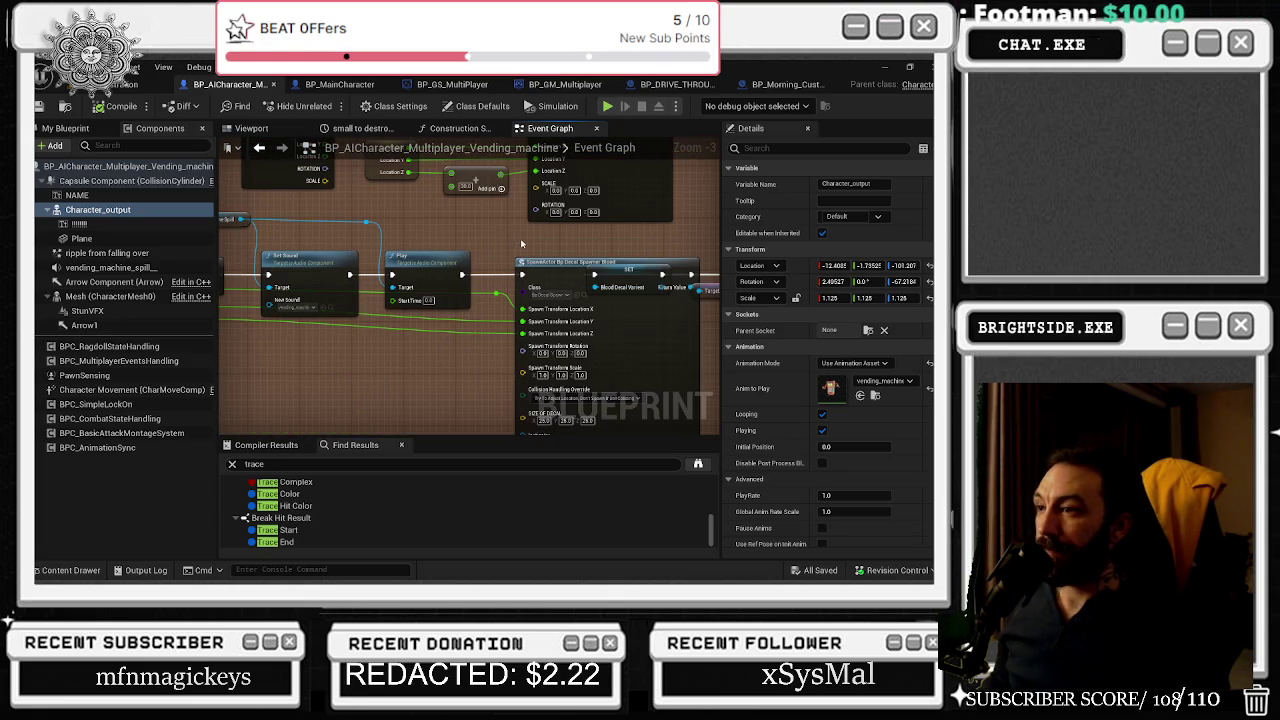
drag(521, 243, 540, 305)
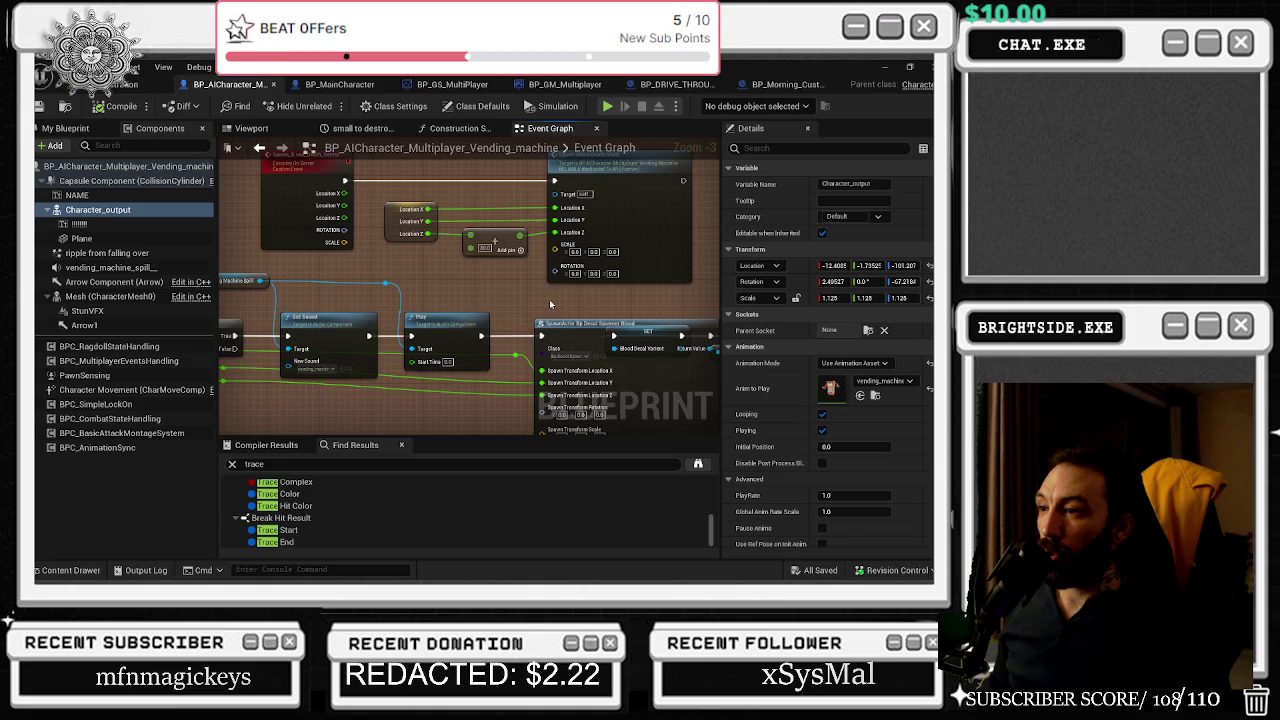
drag(549, 302, 412, 202)
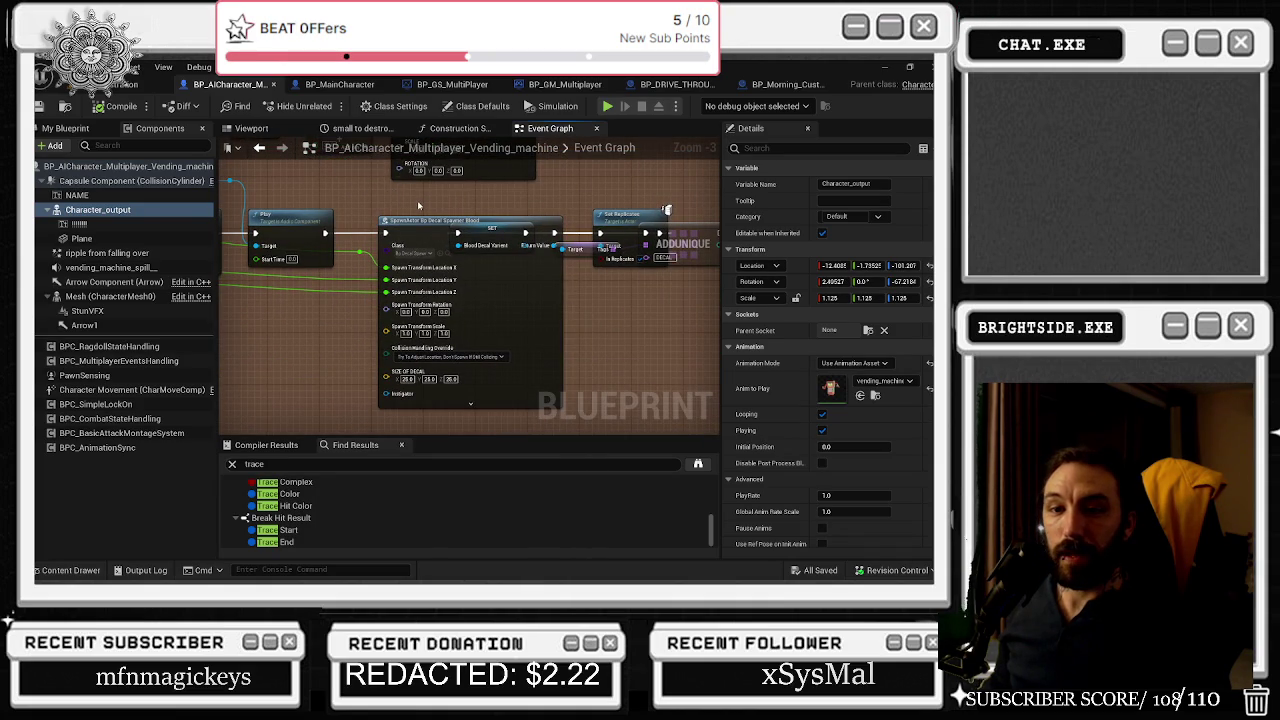
click(40, 106)
click(140, 84)
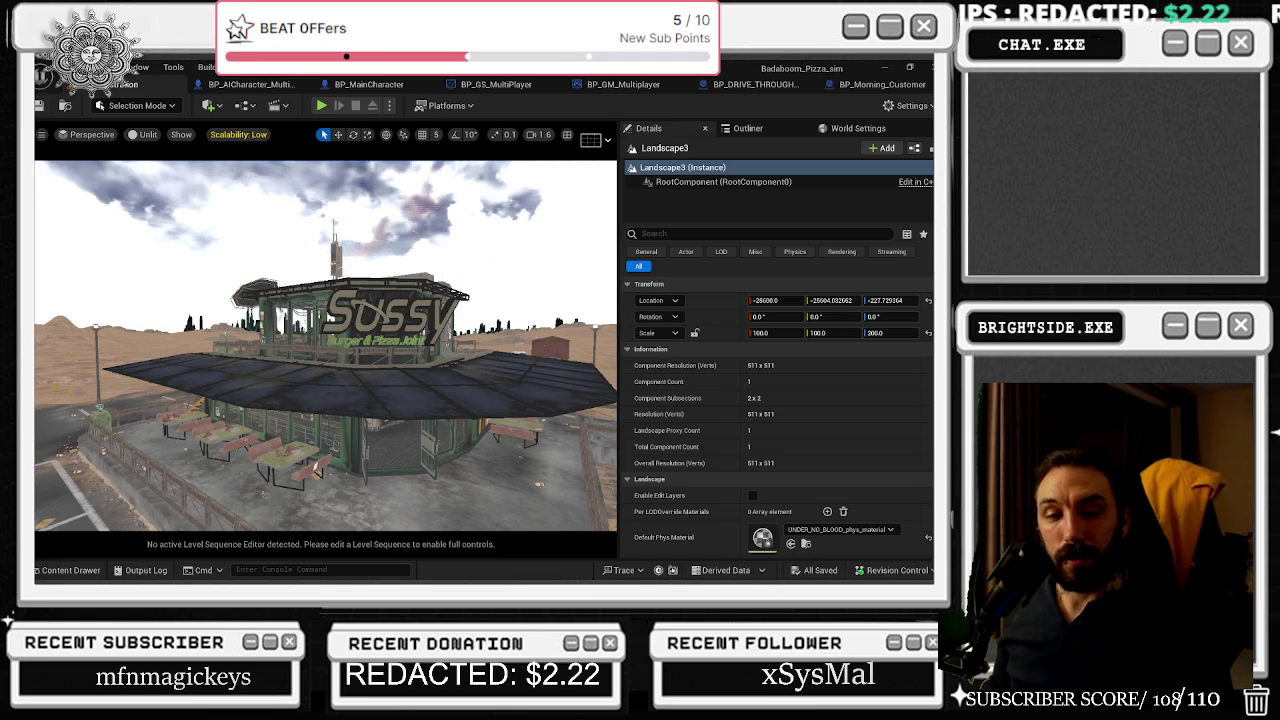
- Play in Editor, walking the chef outside in third-person until night Wave 1 begins
drag(481, 437, 400, 378)
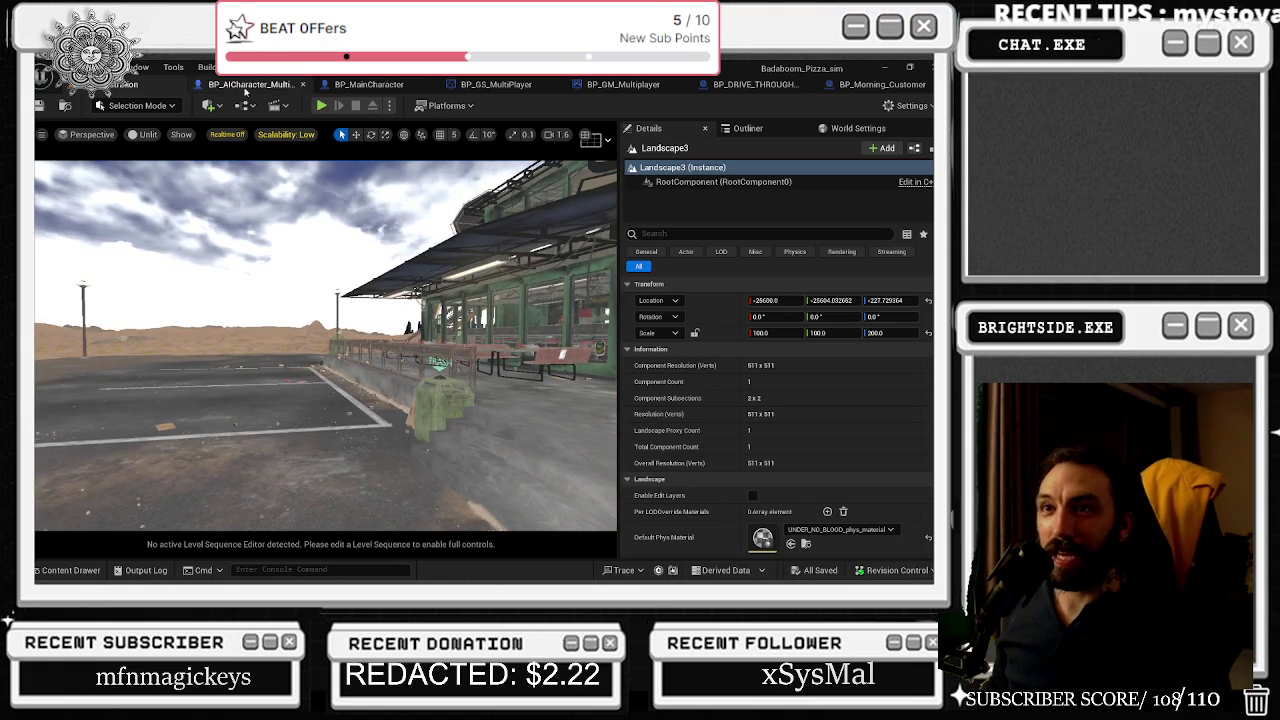
click(321, 105)
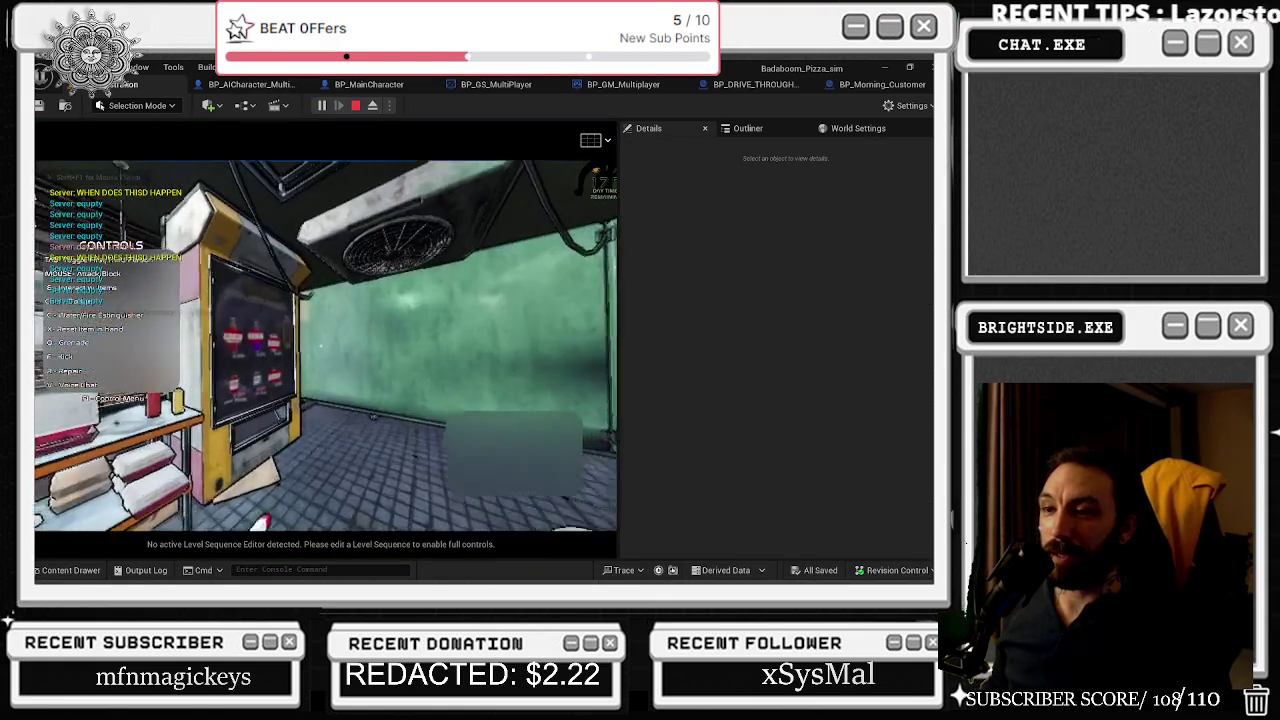
key(w)
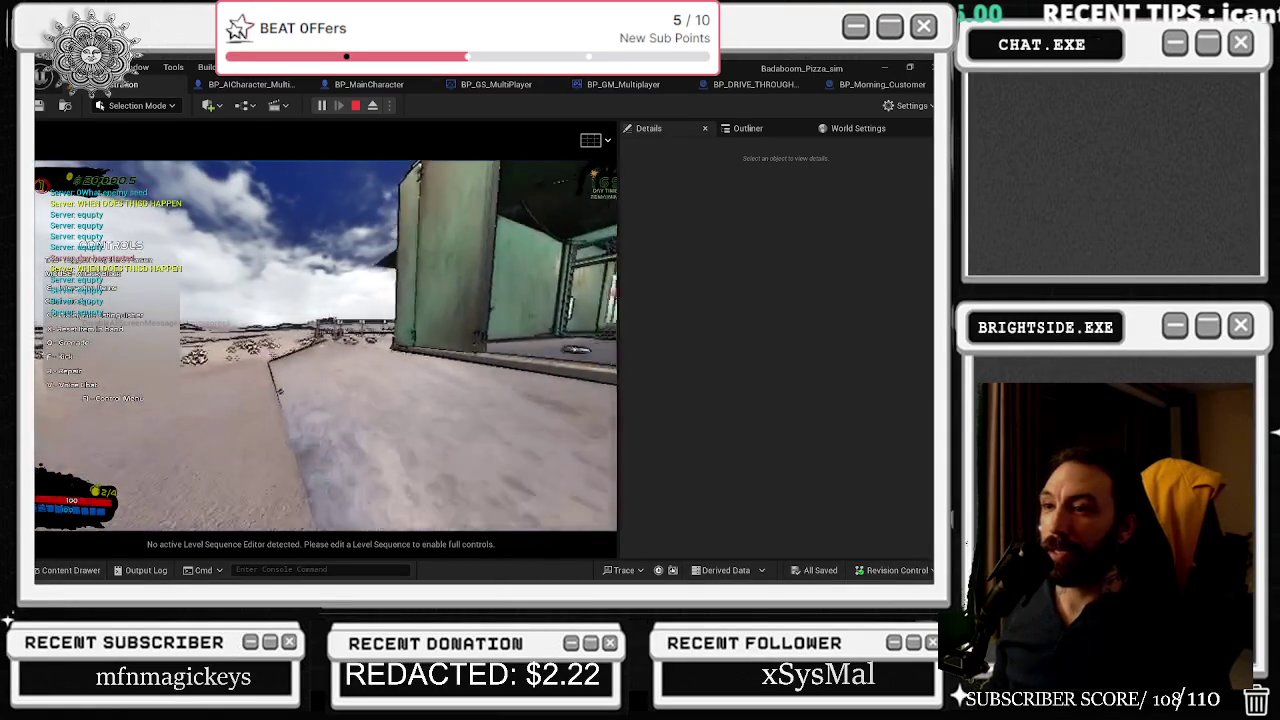
key(w)
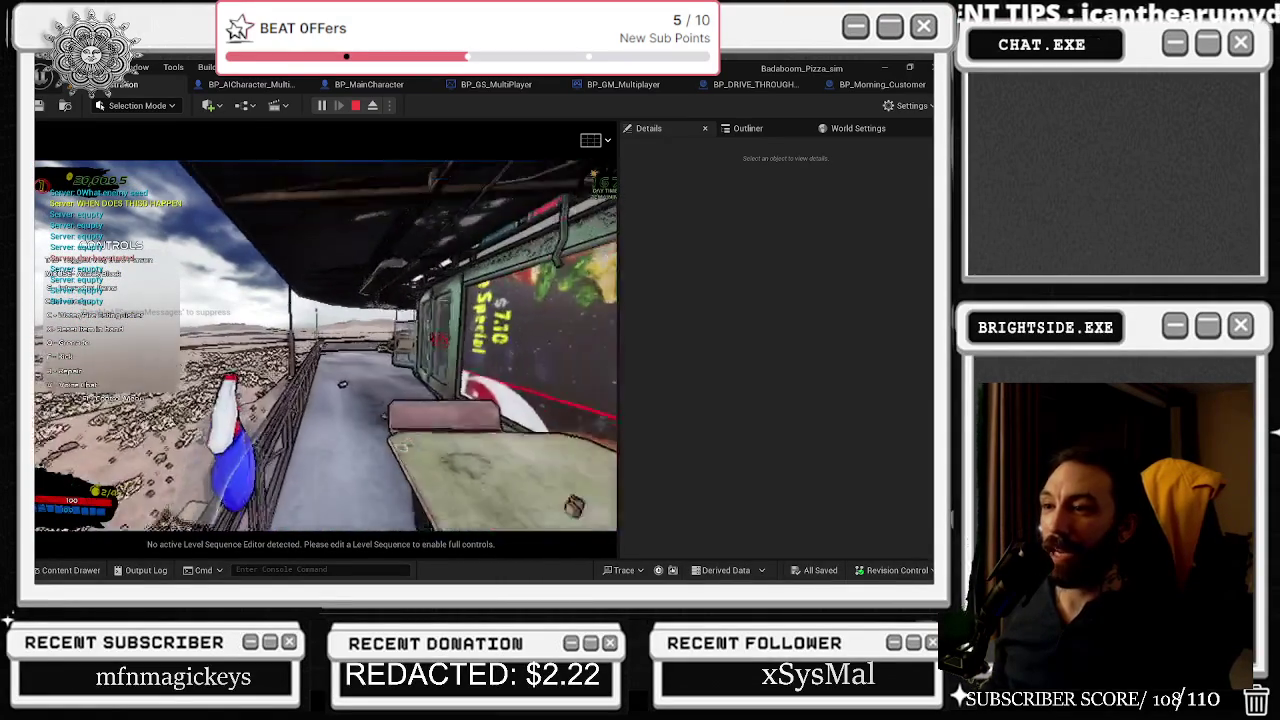
key(t)
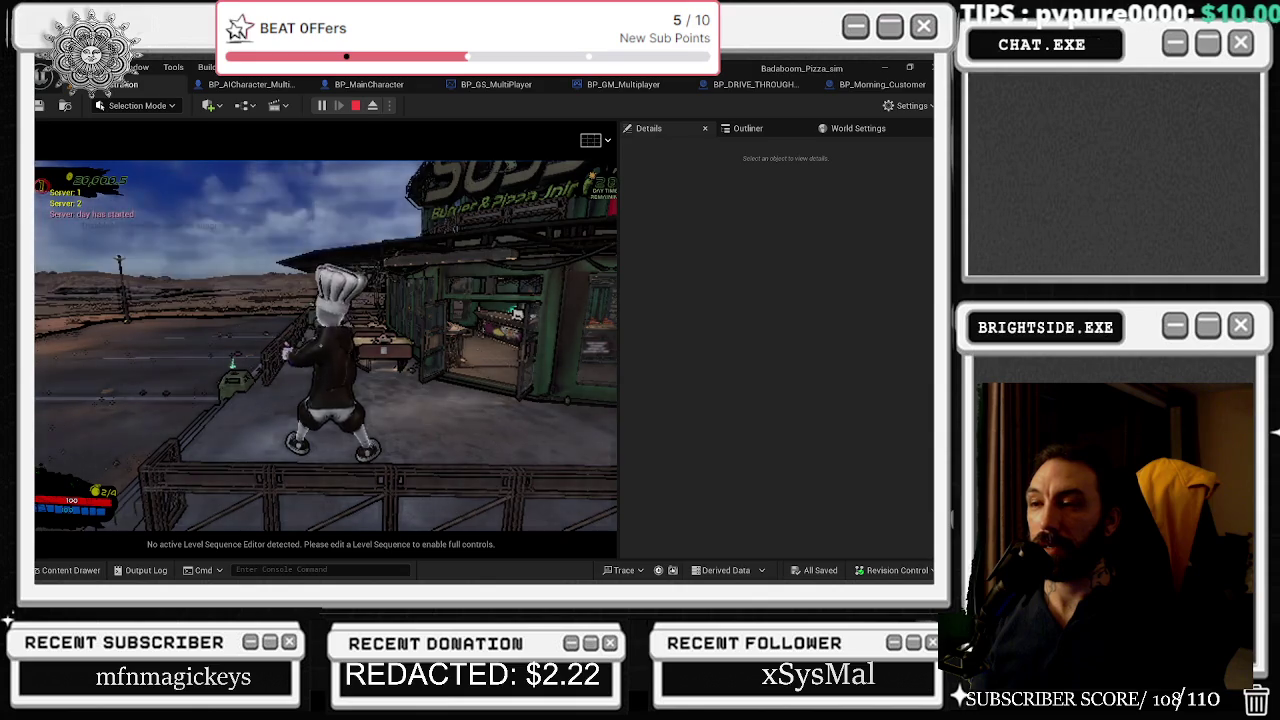
key(w)
key(w)
key(w)
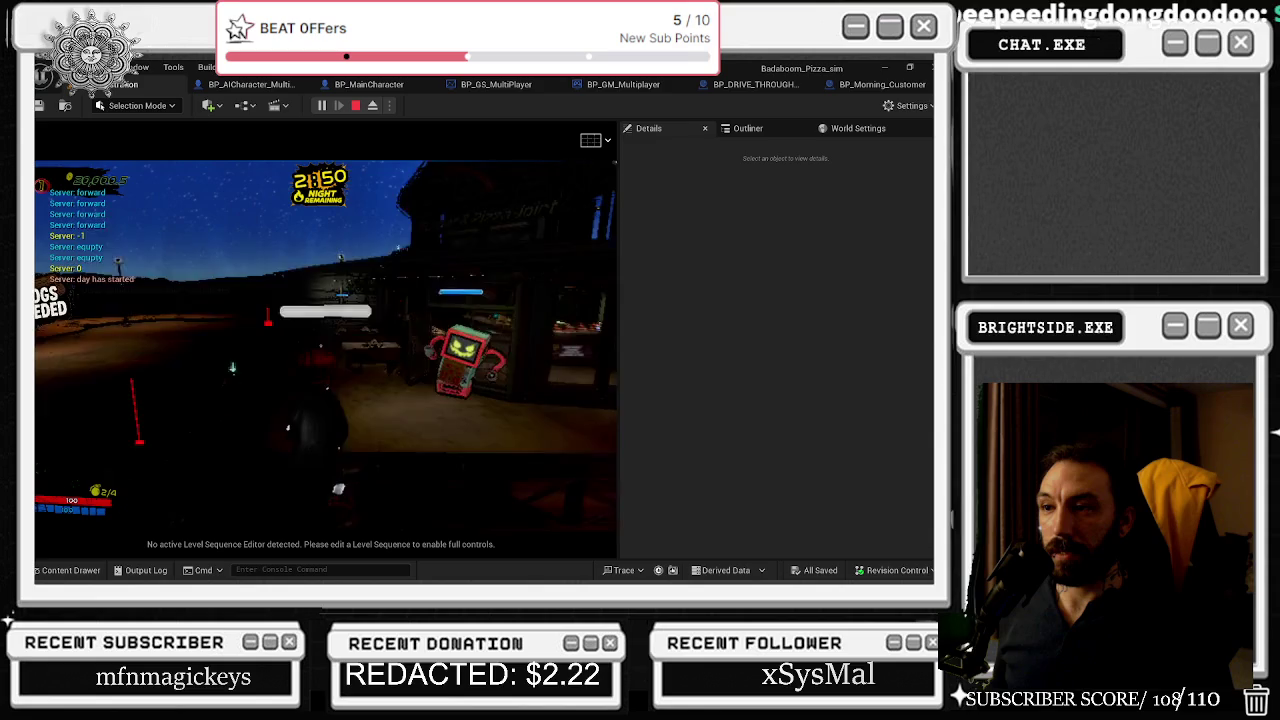
- Fight the vending-machine robots around the buildings, then show the 13 blood actors in the Outliner
key(w)
key(w)
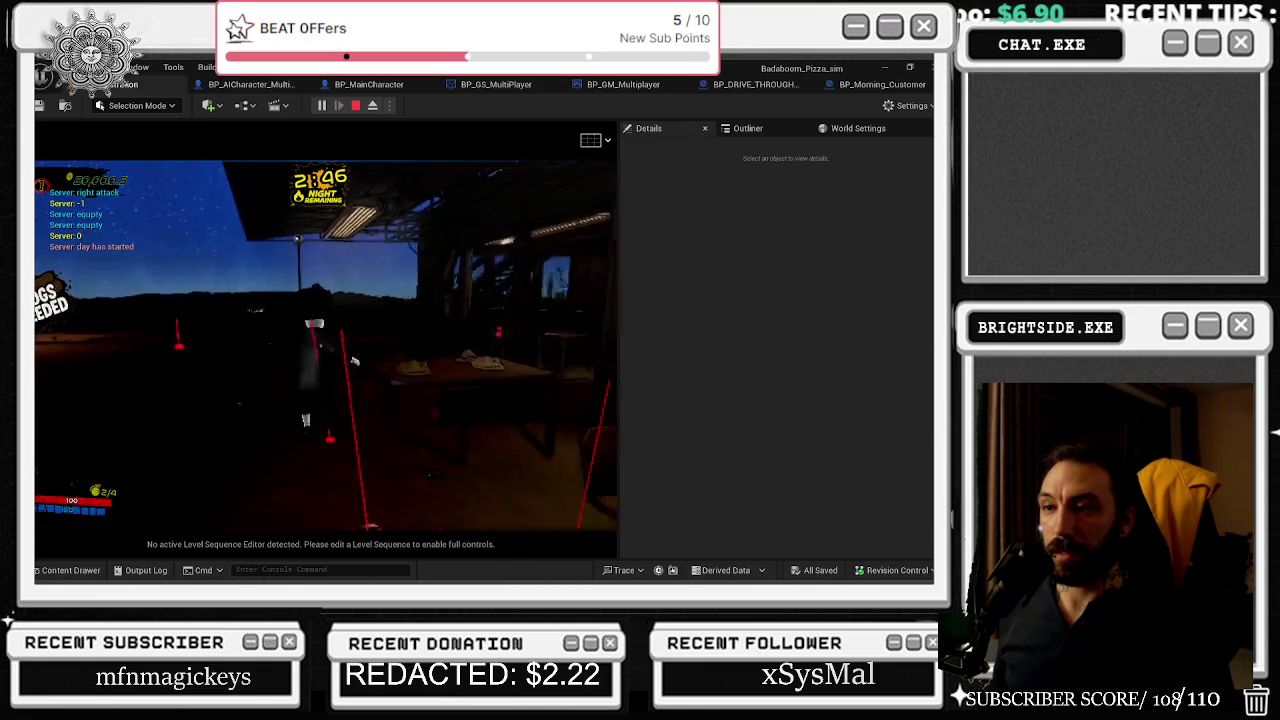
key(w)
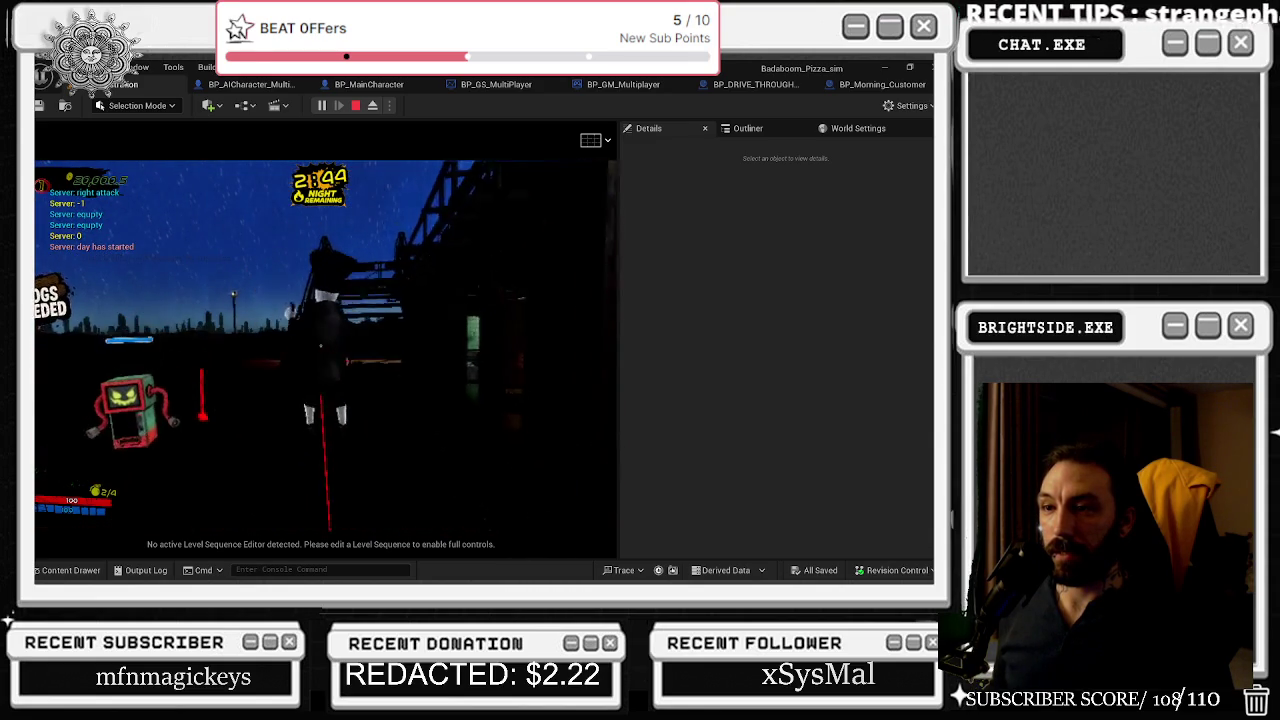
key(w)
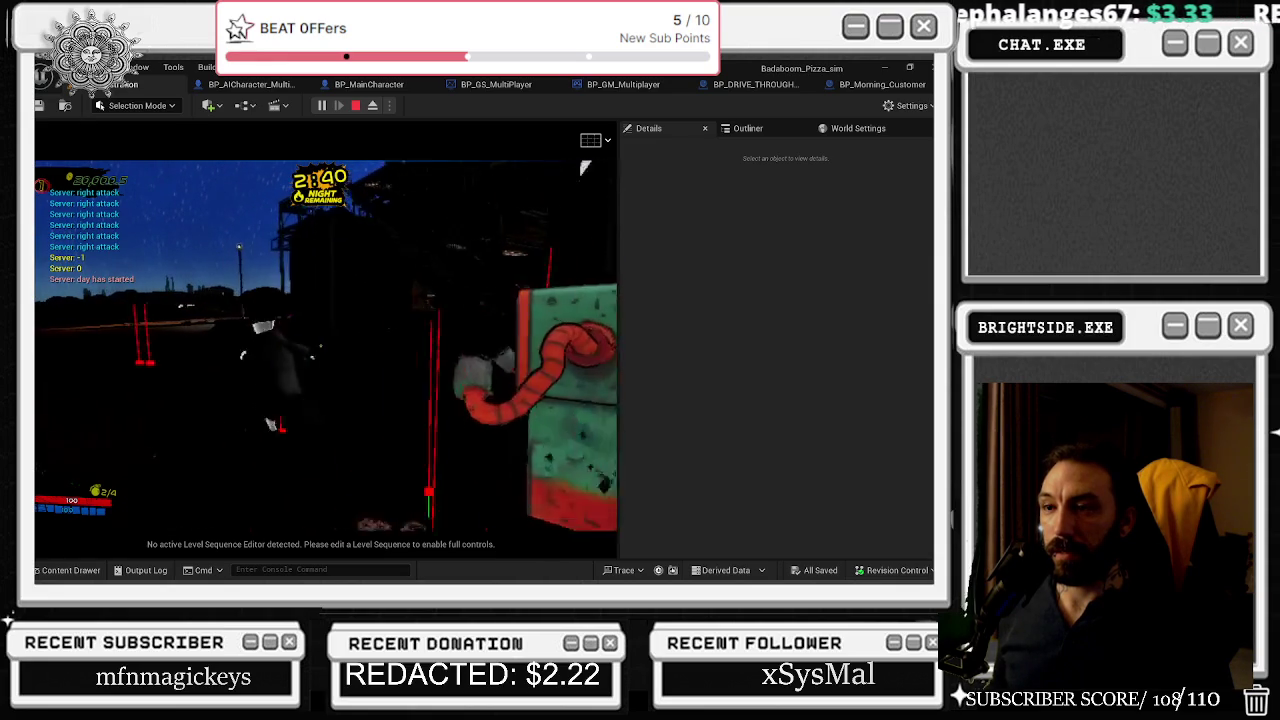
key(w)
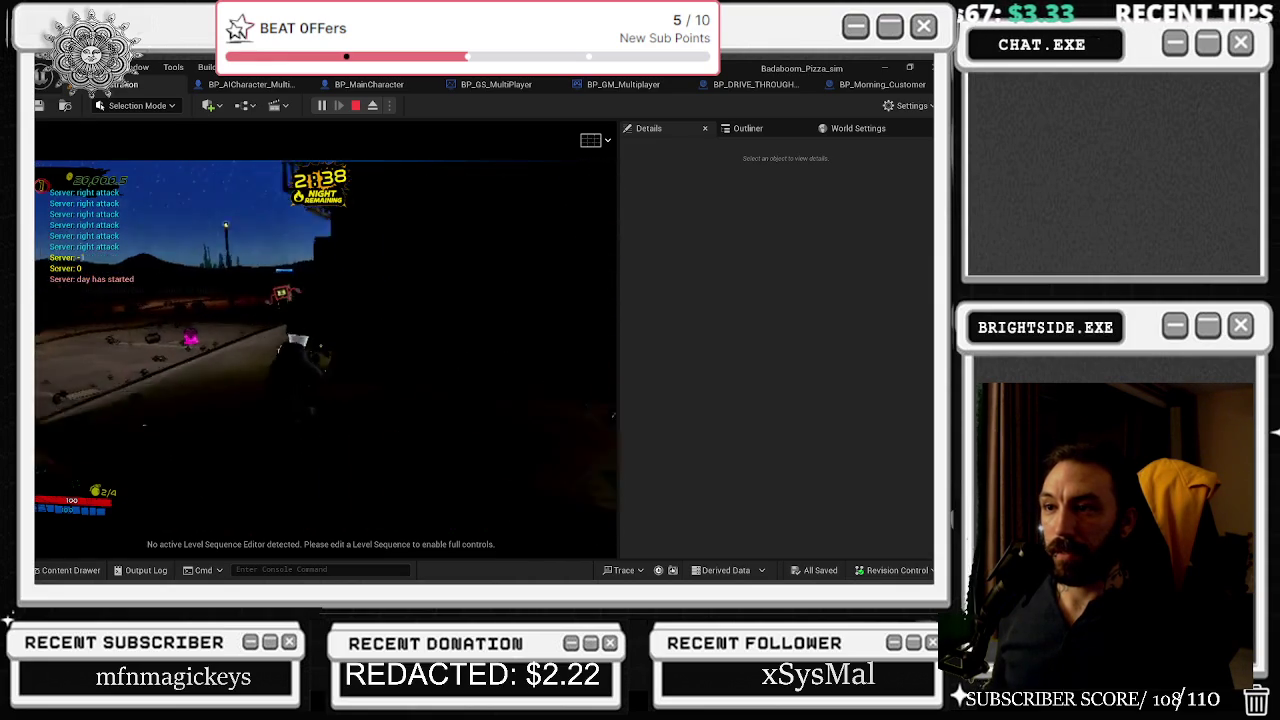
key(w)
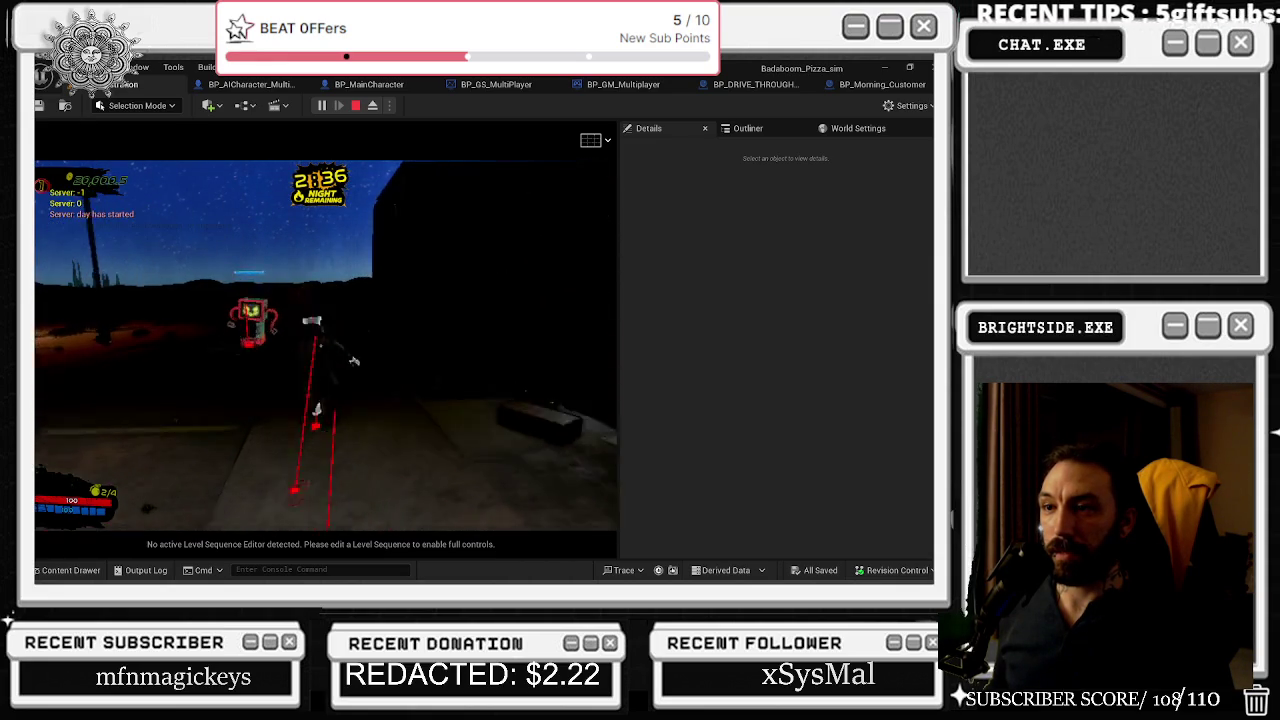
key(w)
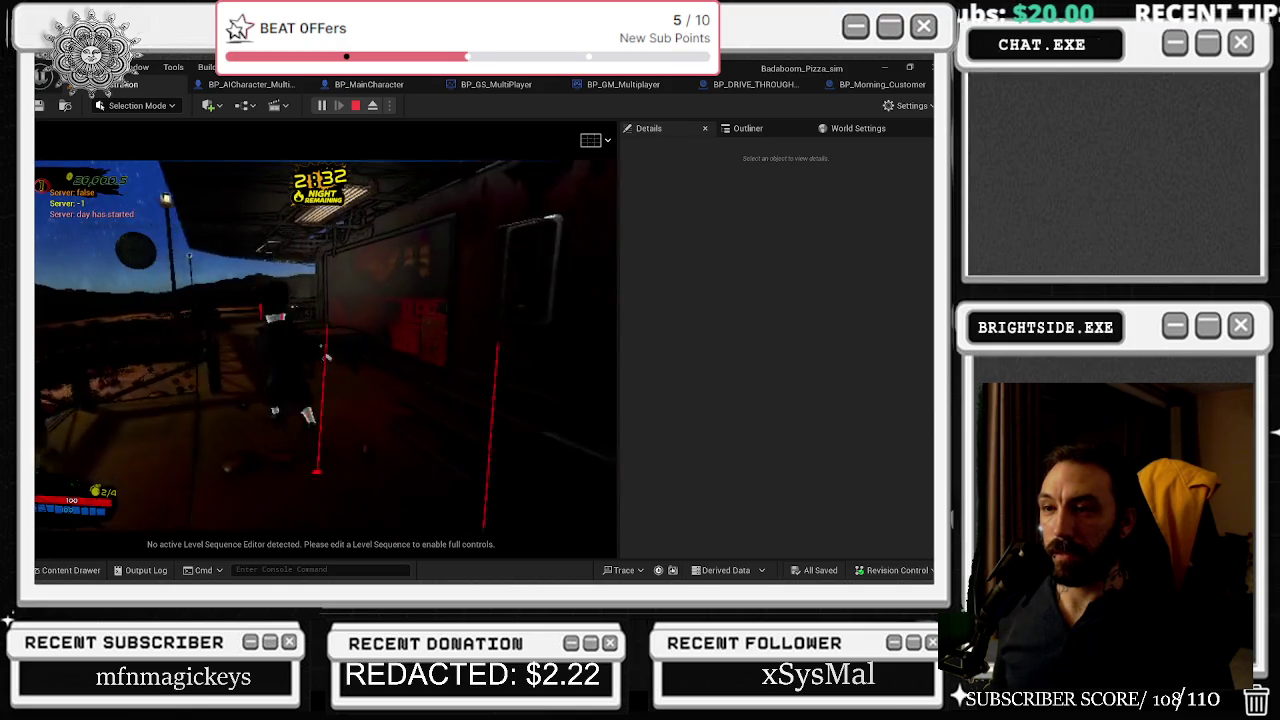
key(w)
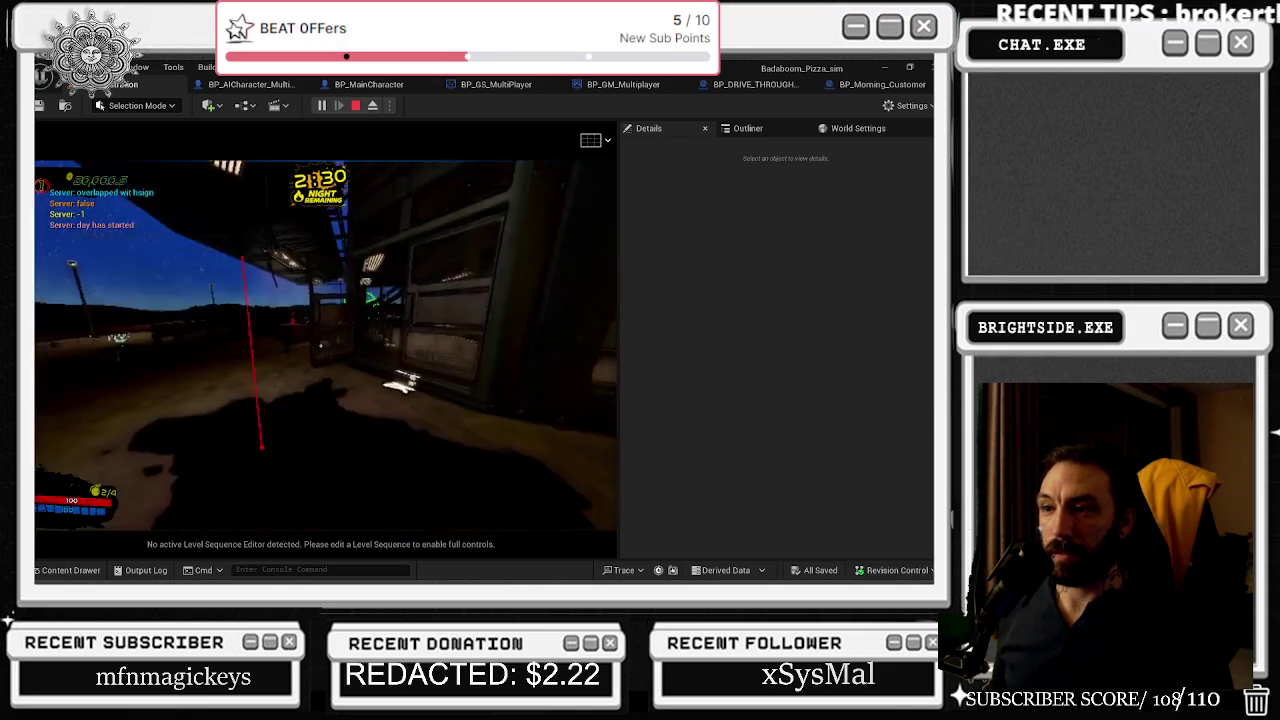
key(w)
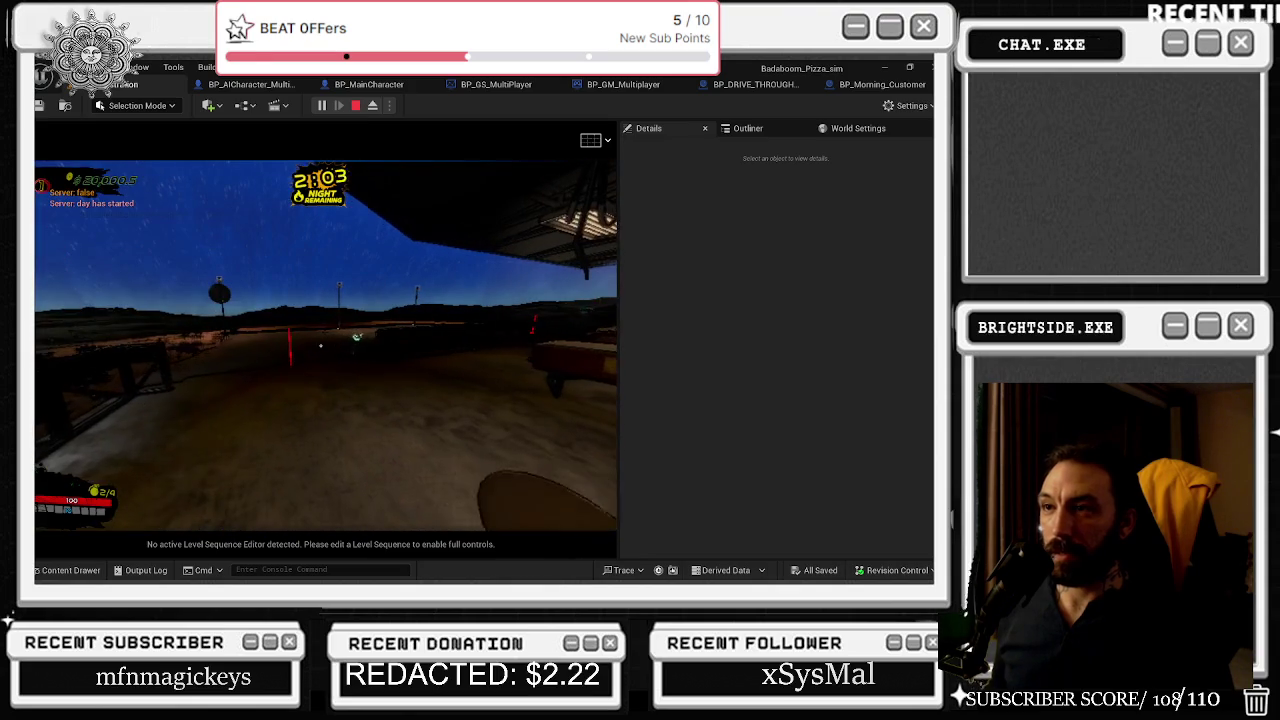
click(748, 128)
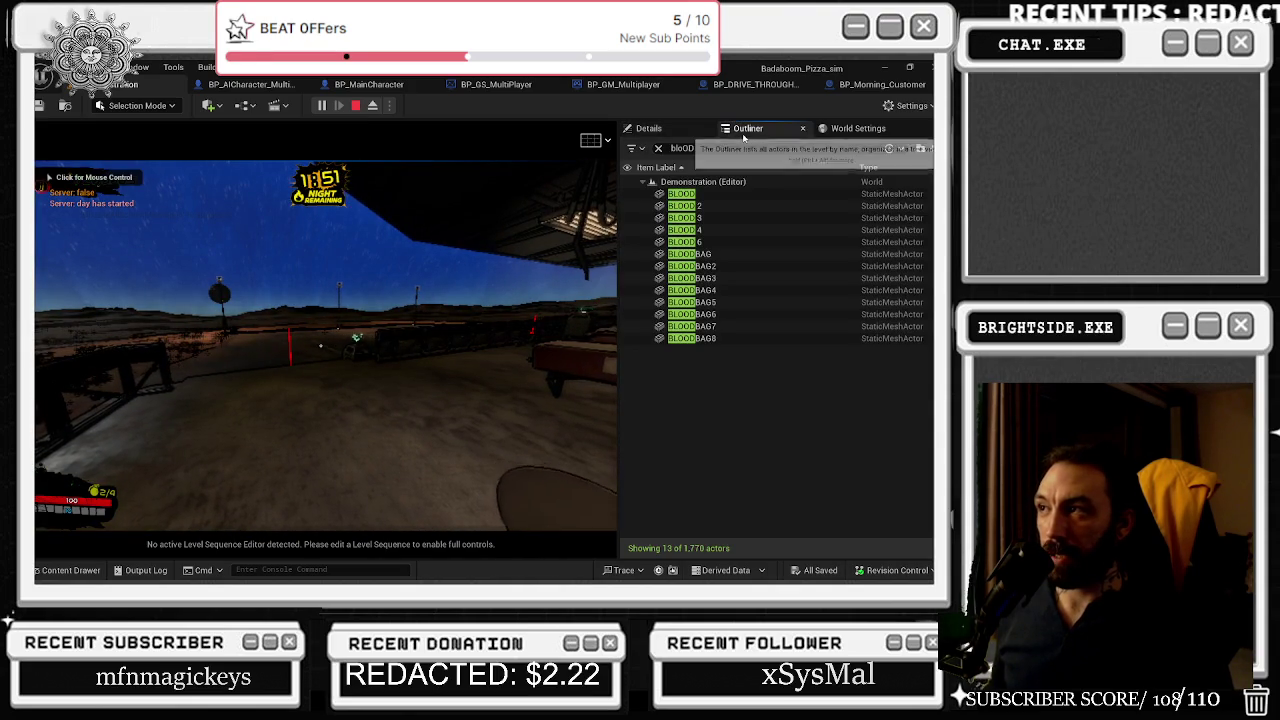
- Stop the playtest, close the Message Log, and restart Play in Editor with Alt+P
click(356, 106)
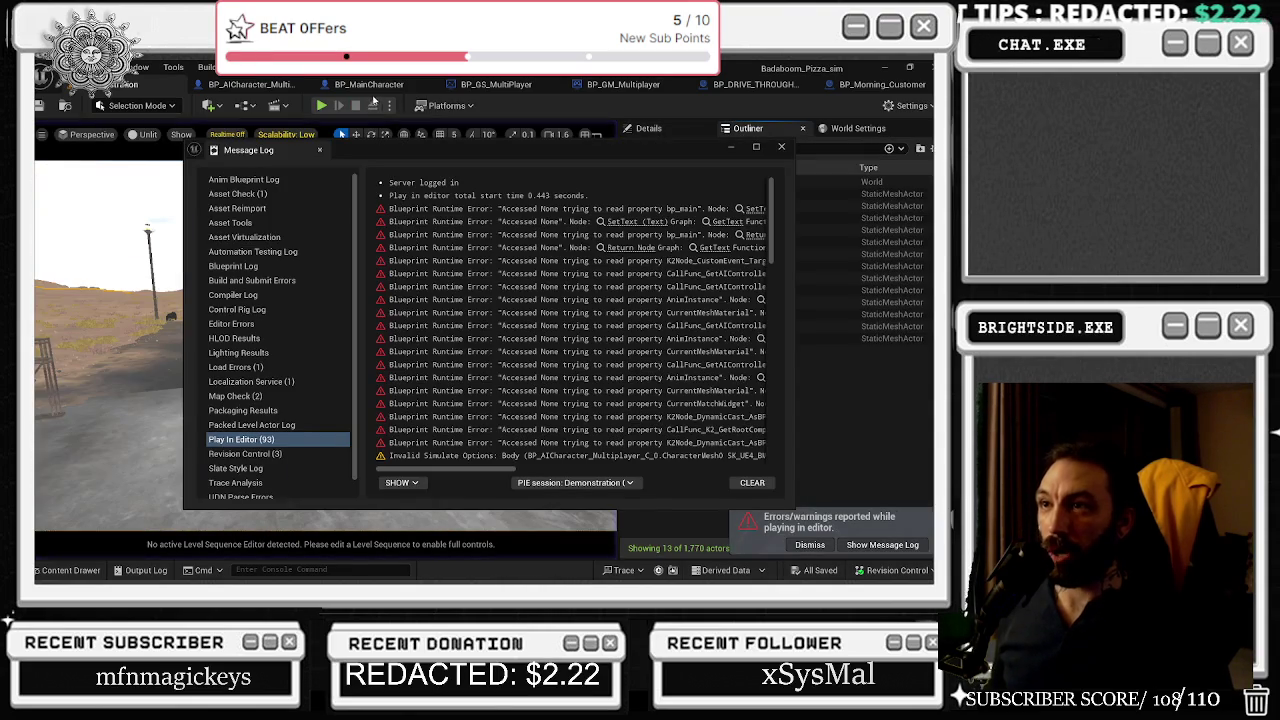
click(782, 147)
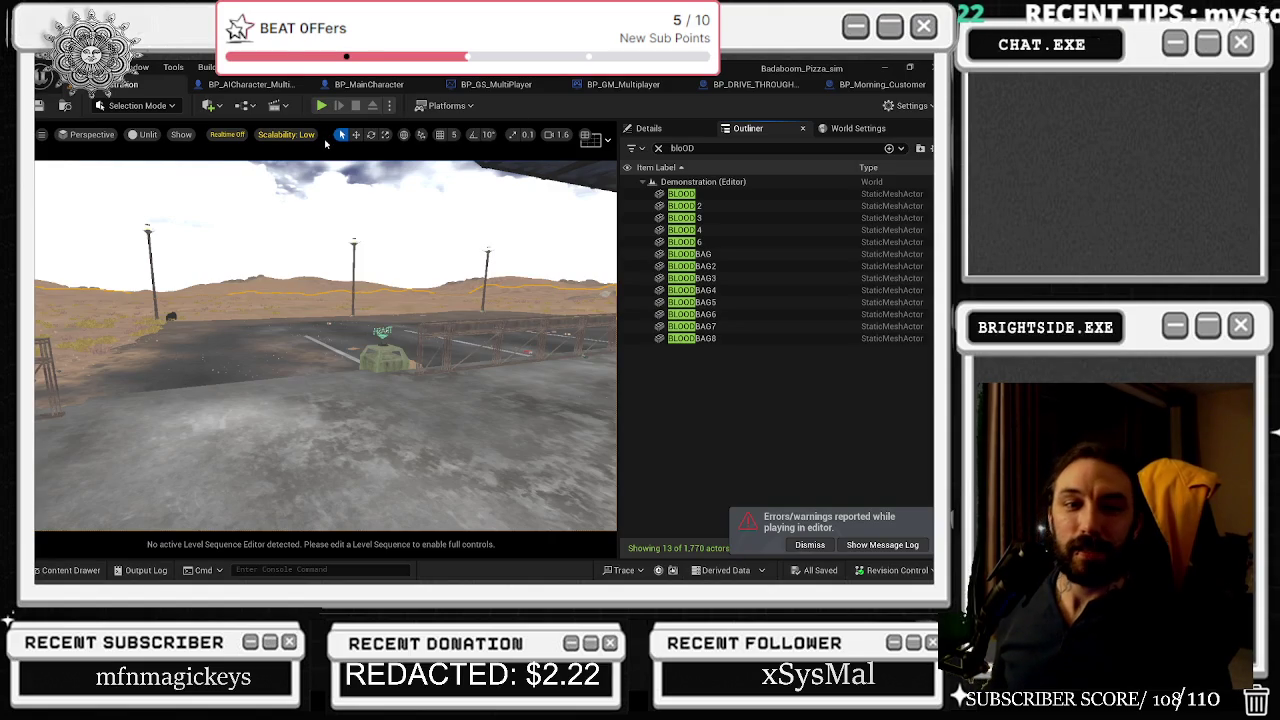
key(alt+p)
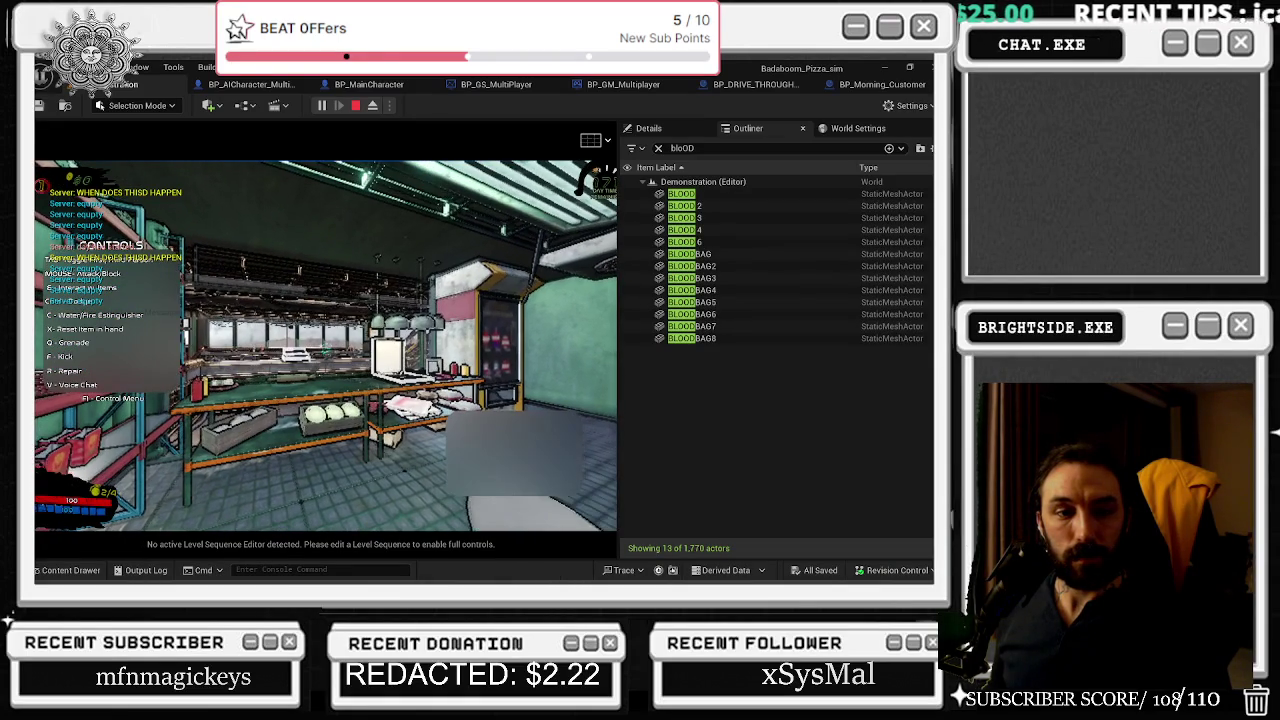
- Select BLOOD 4, kill vending machines, then eject to view the parking-lot blood decals
click(685, 229)
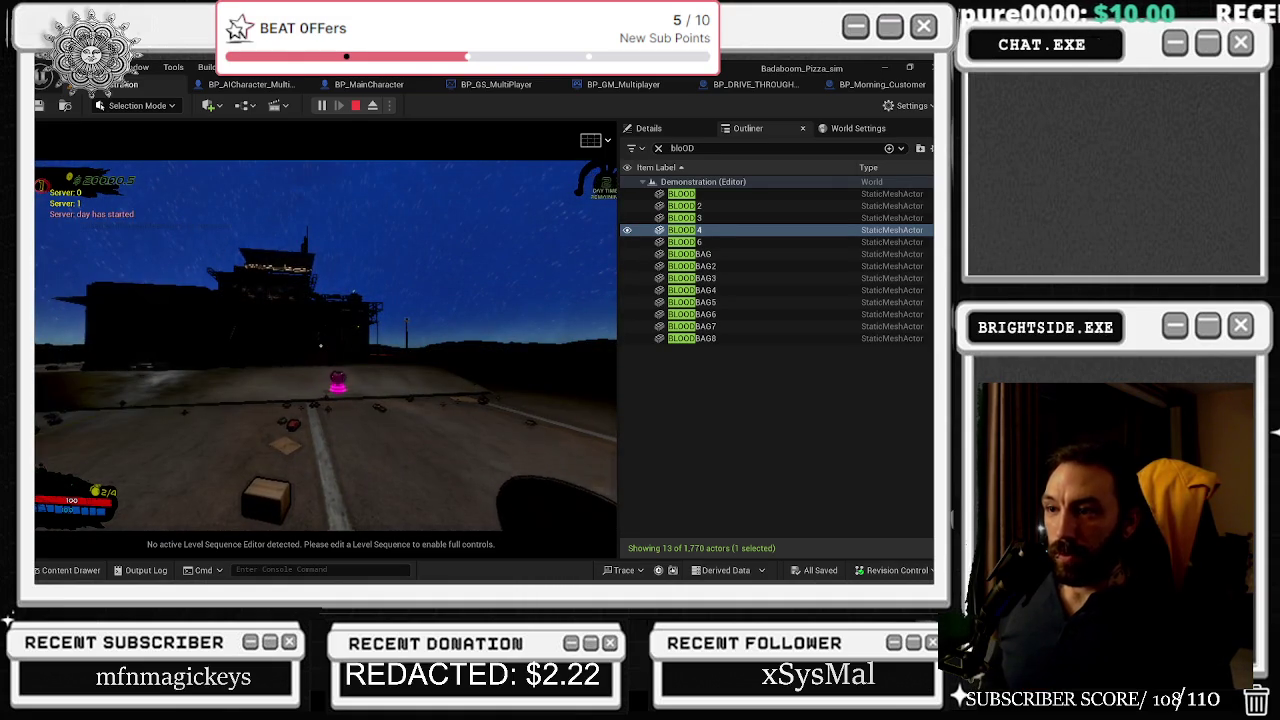
key(w)
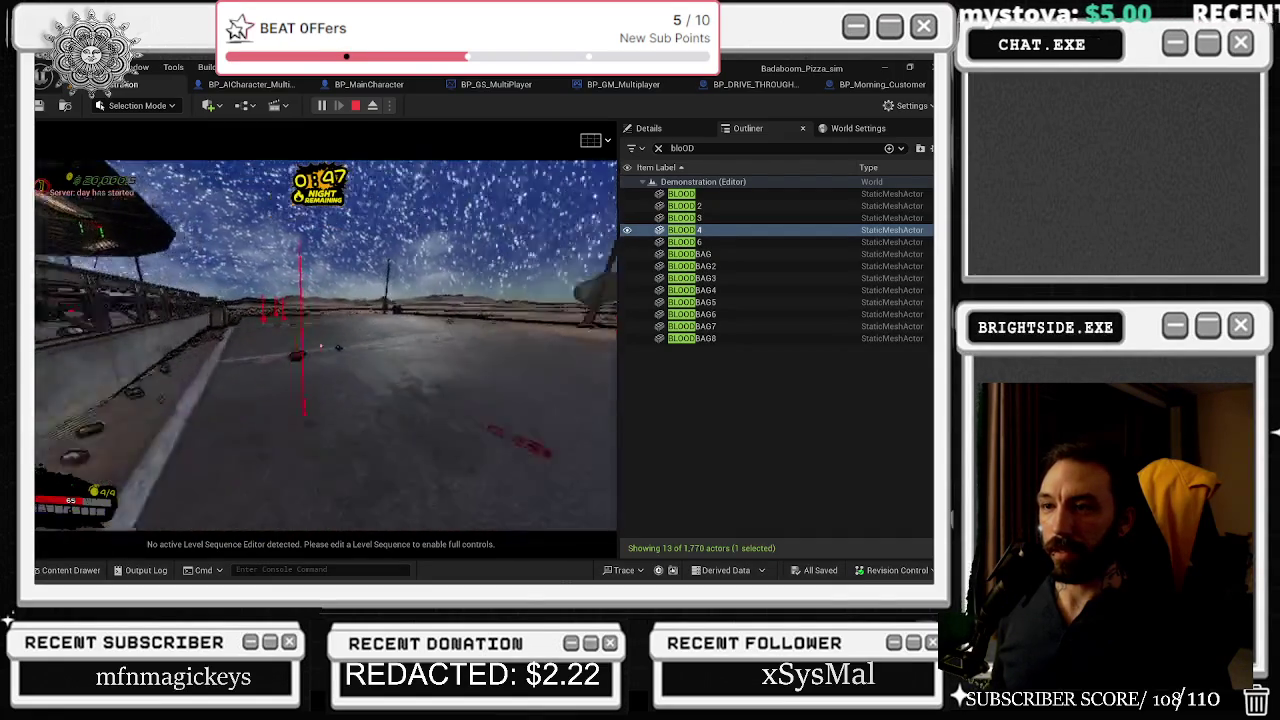
key(shift+F1)
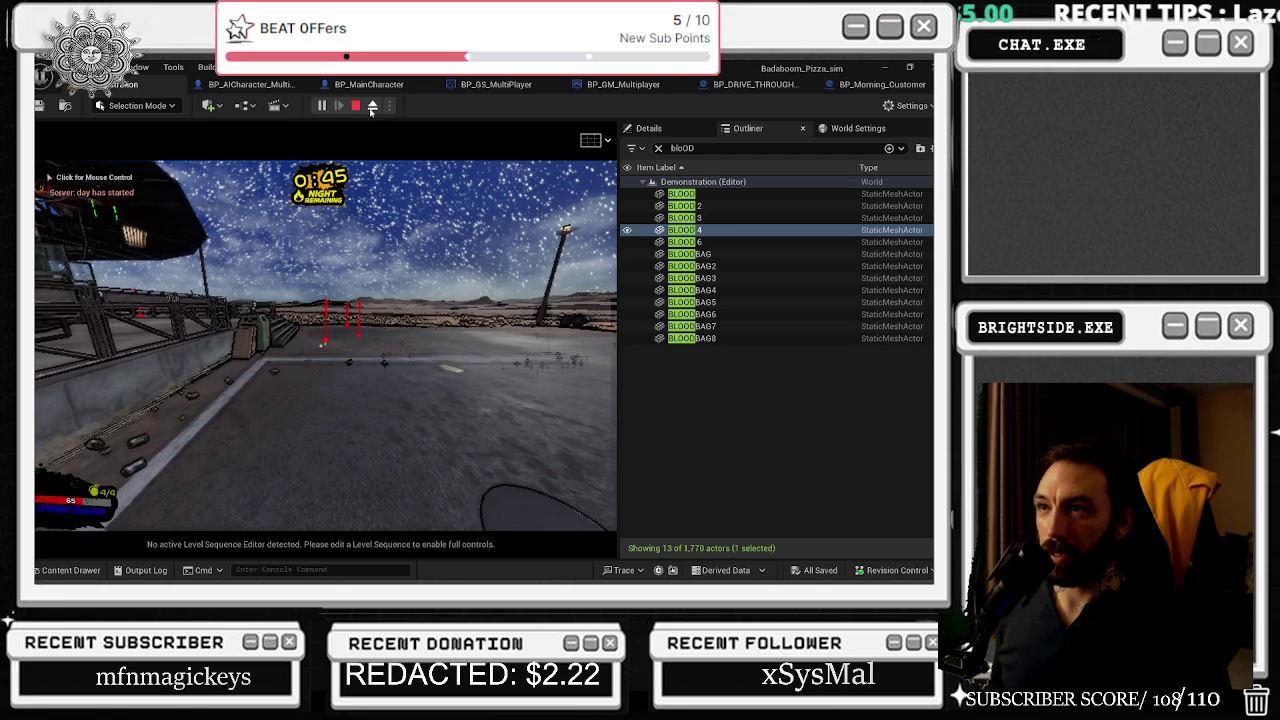
click(373, 105)
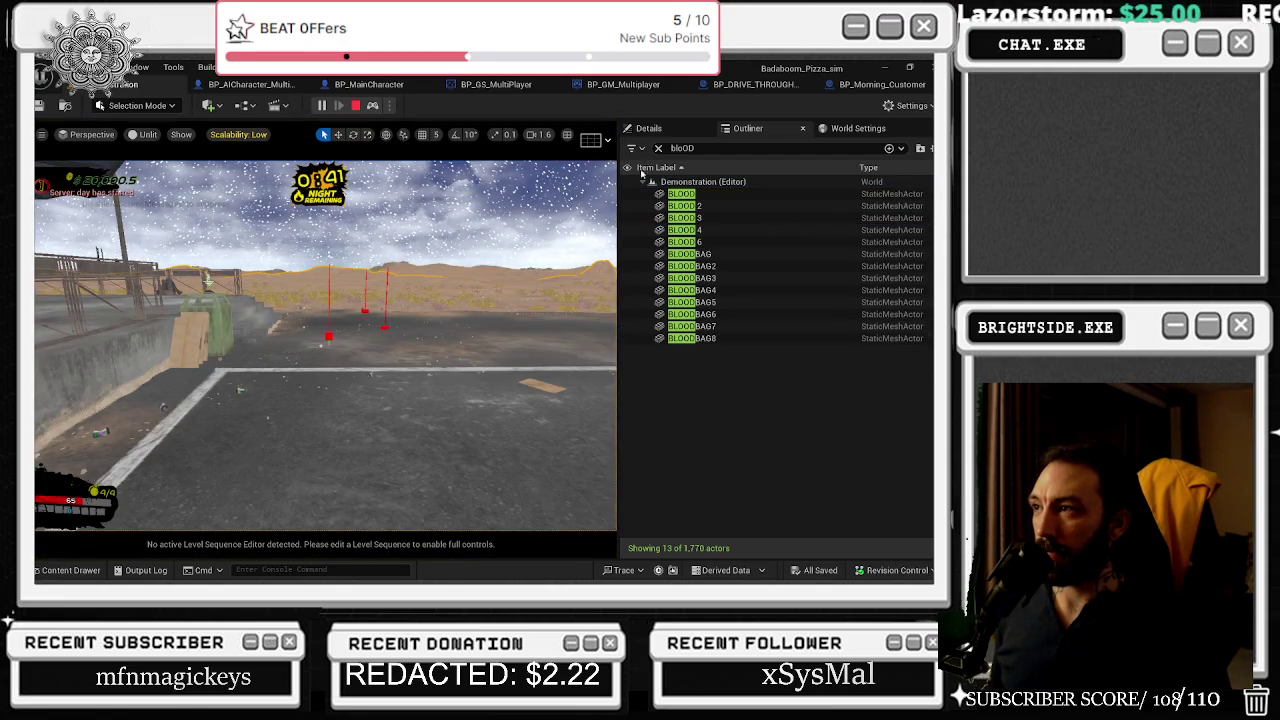
- Change the Outliner filter to 'blood' and focus spawners blood0, blood2, blood3, blood7 and blood4
click(749, 147)
key(BackSpace)
text(d)
double_click(727, 350)
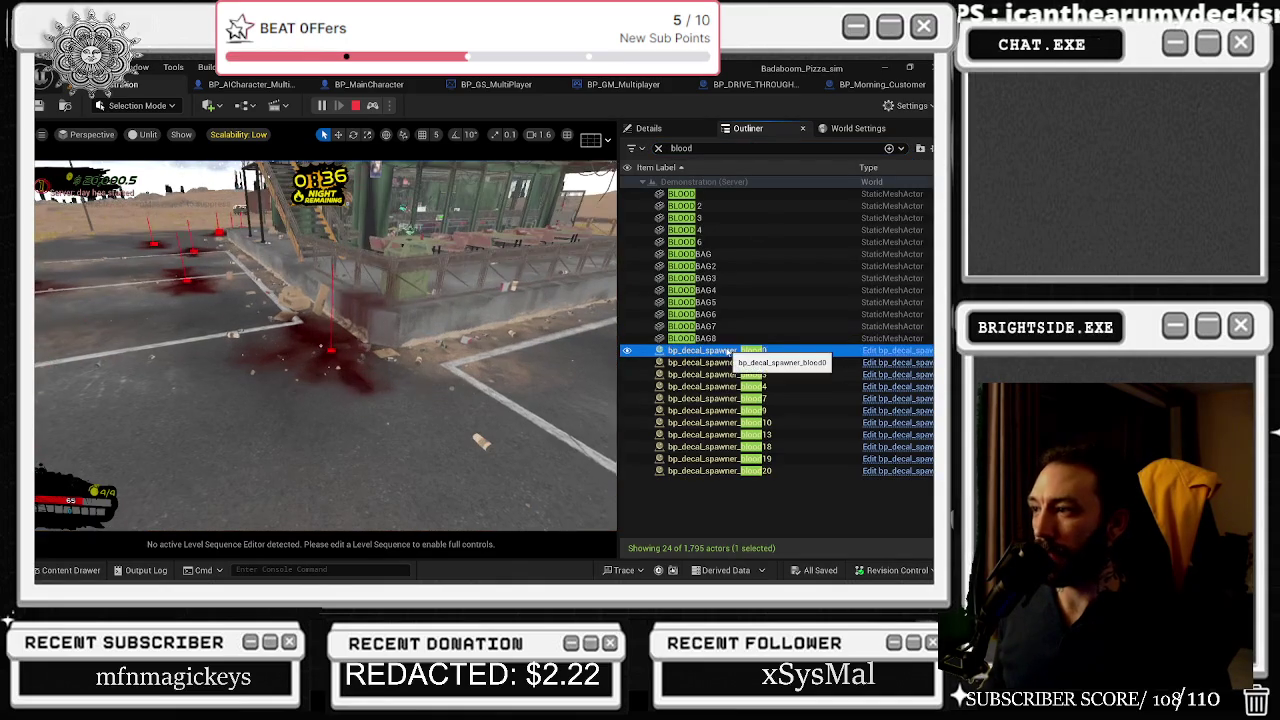
double_click(733, 362)
double_click(737, 374)
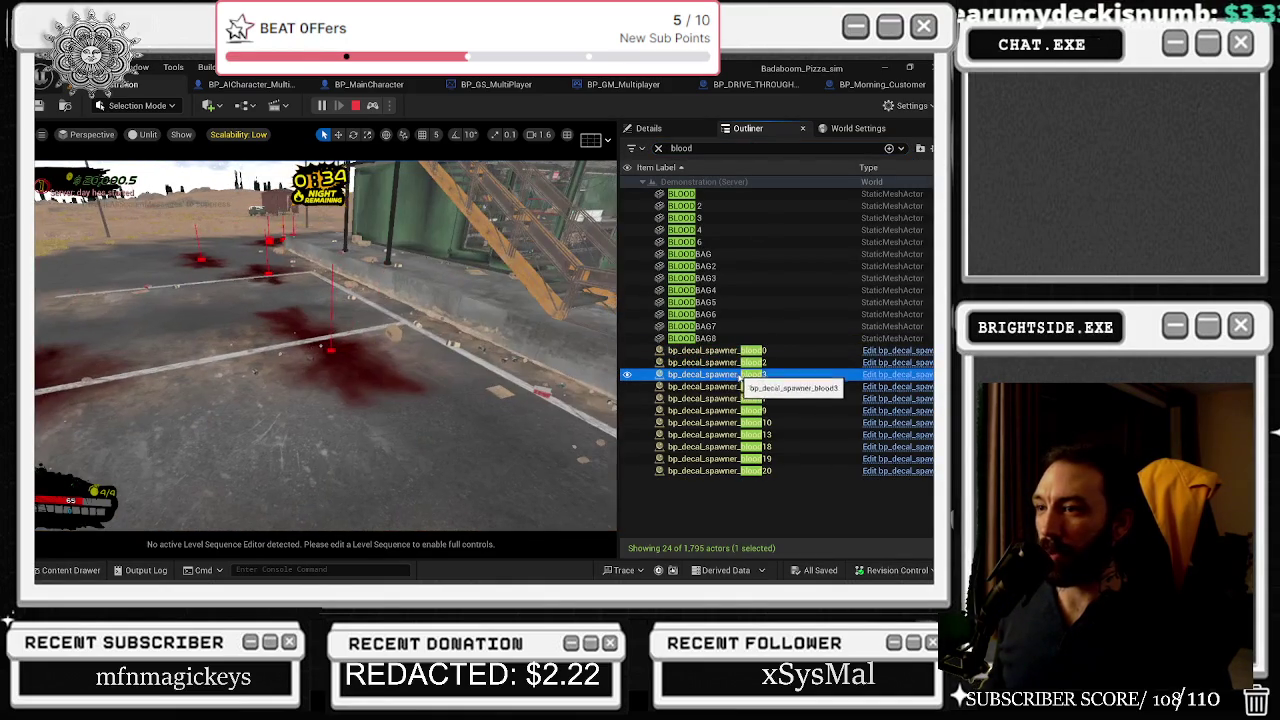
double_click(742, 398)
double_click(742, 386)
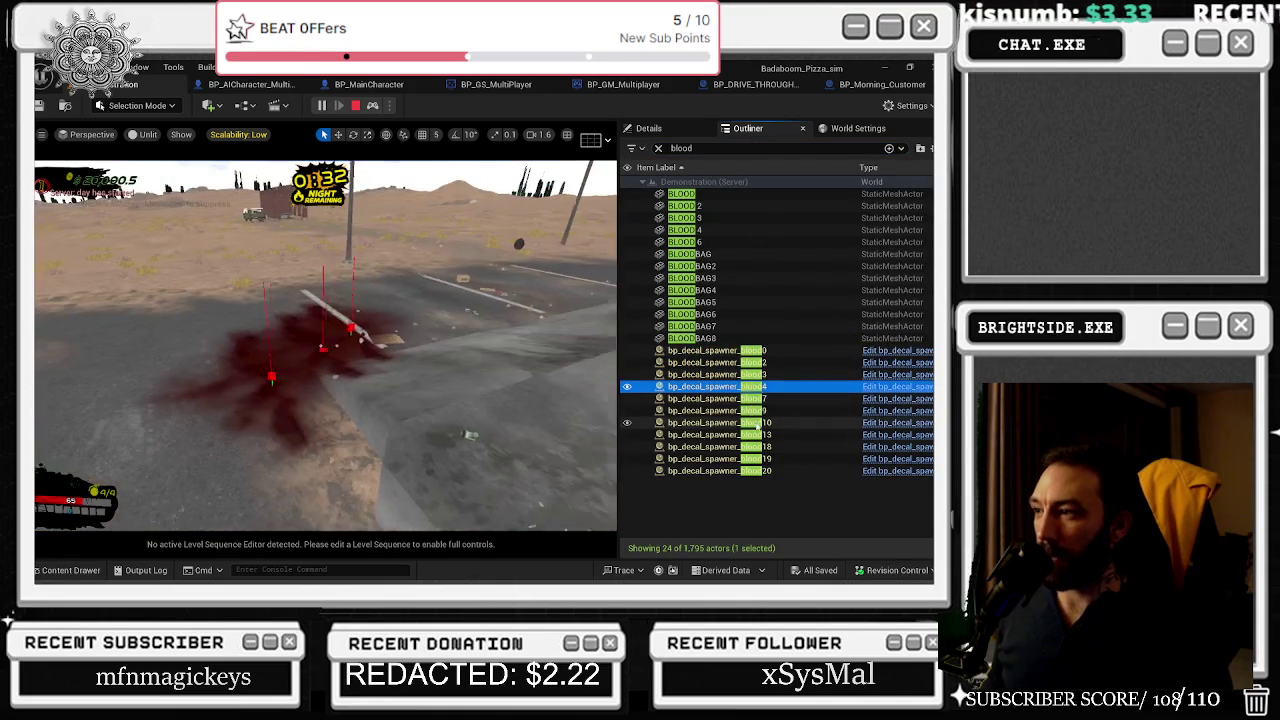
- Rename the blood4 spawner to 'f' and focus spawners blood9, blood10 and blood13
key(F2)
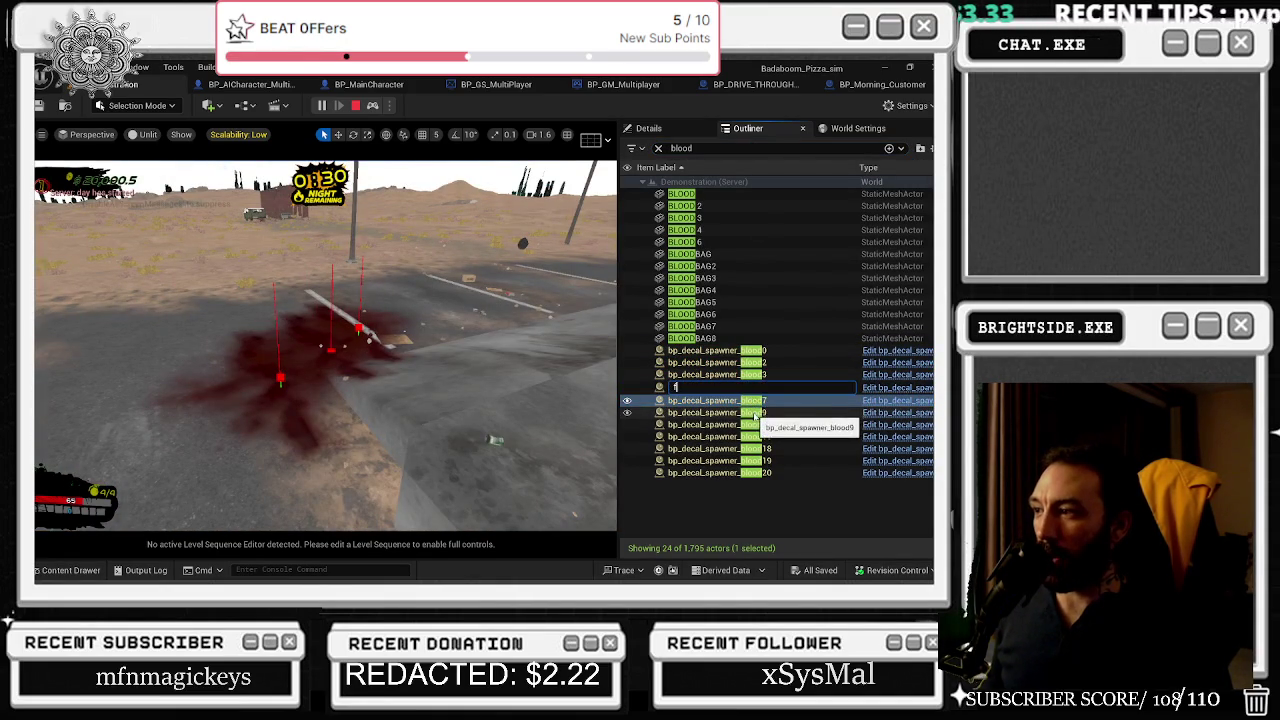
key(Return)
double_click(756, 402)
key(F2)
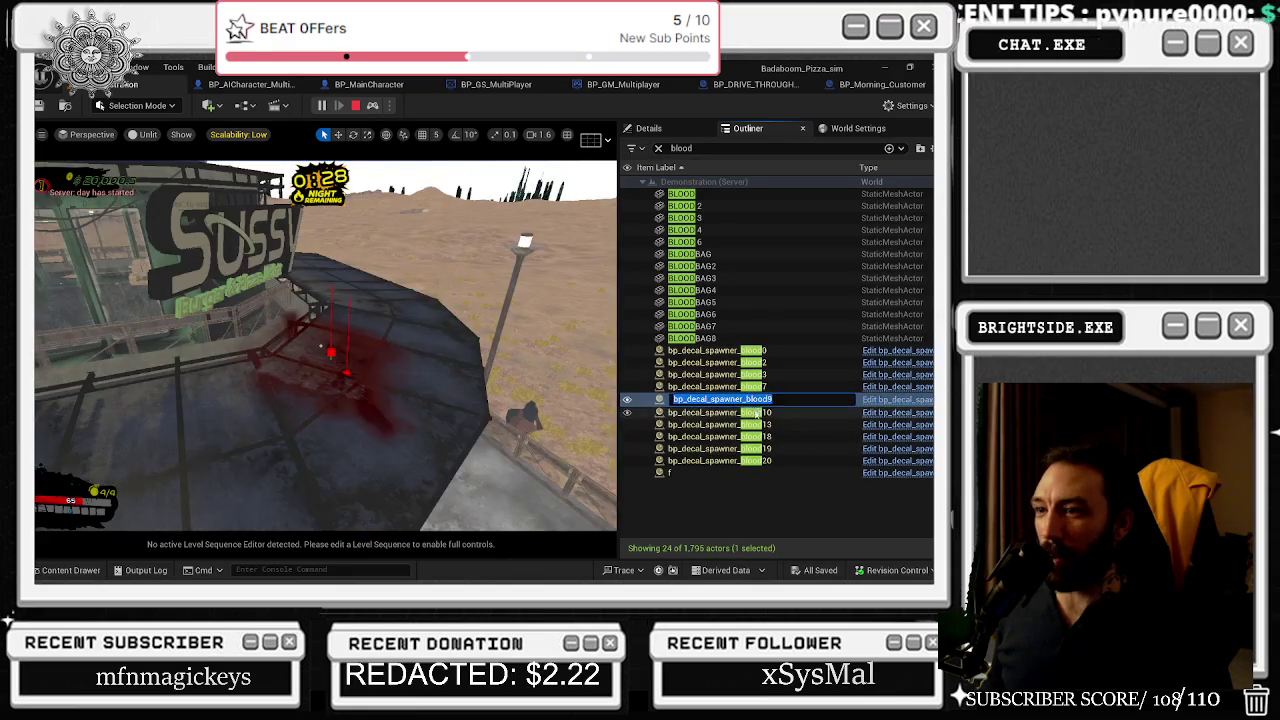
double_click(752, 412)
double_click(760, 423)
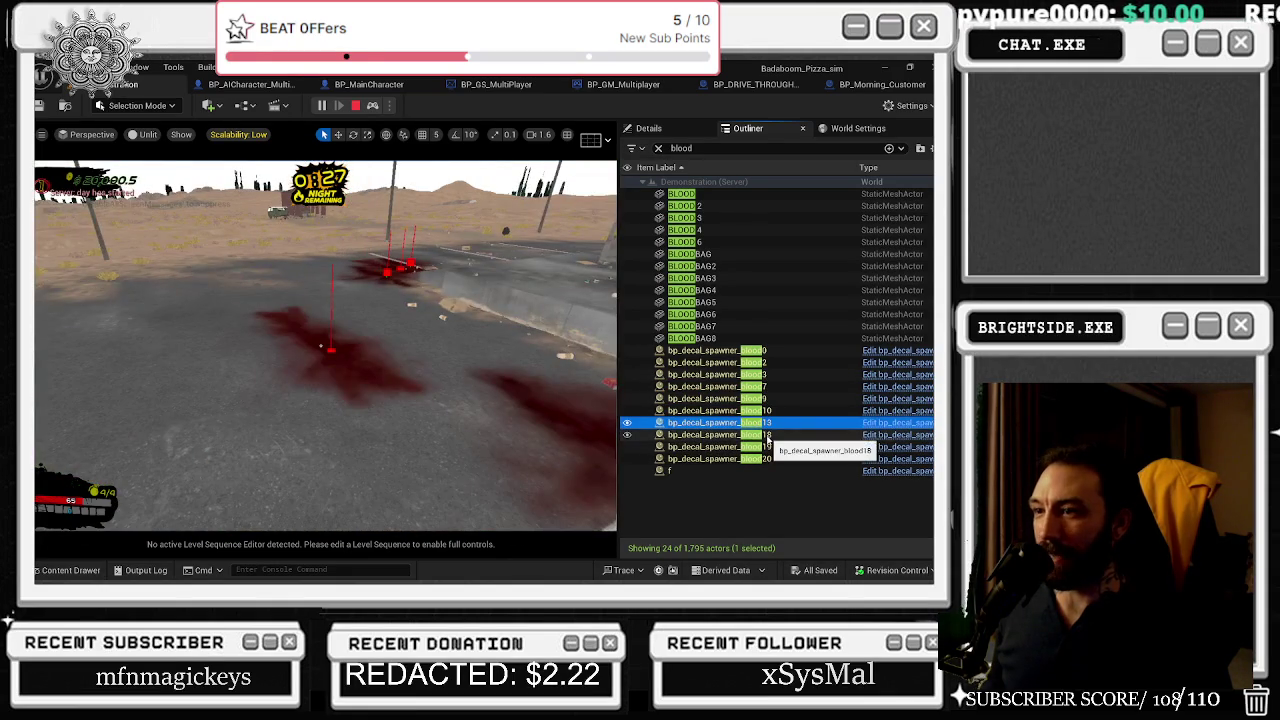
- Focus spawners blood18, blood19, blood20 and 'f', undo the last selection, and retake the player
double_click(768, 436)
key(F2)
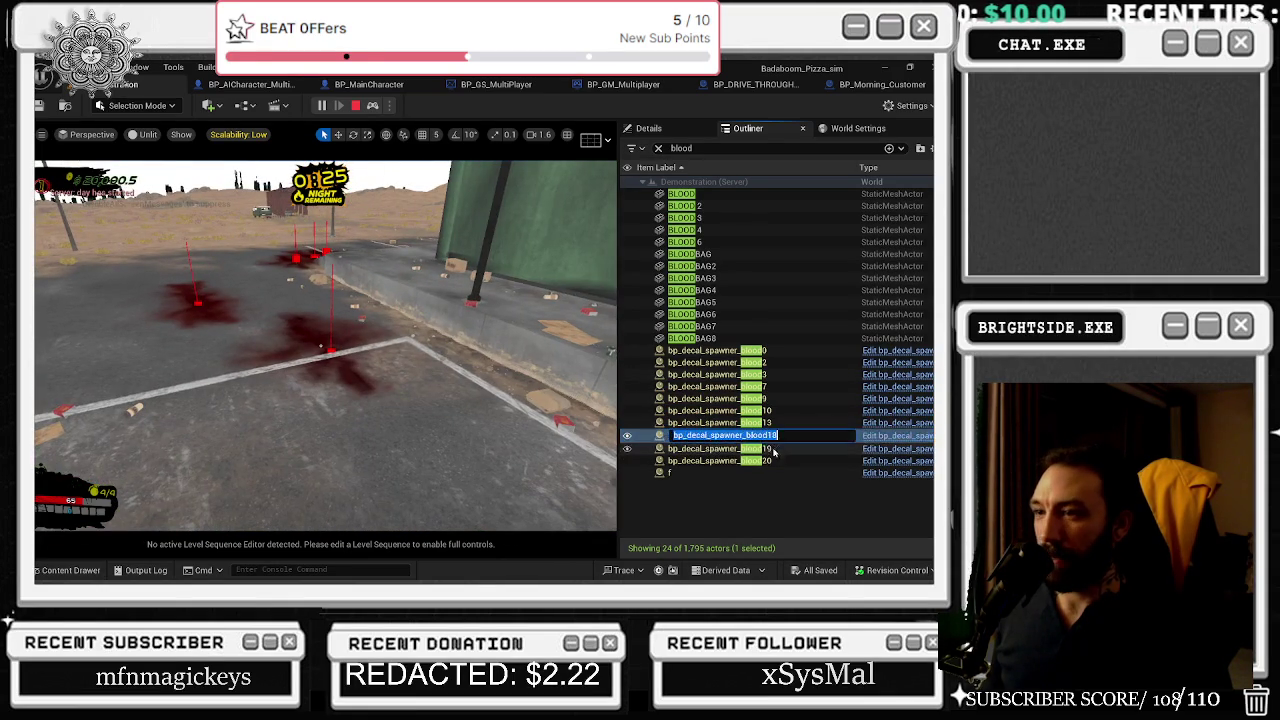
double_click(773, 449)
double_click(771, 459)
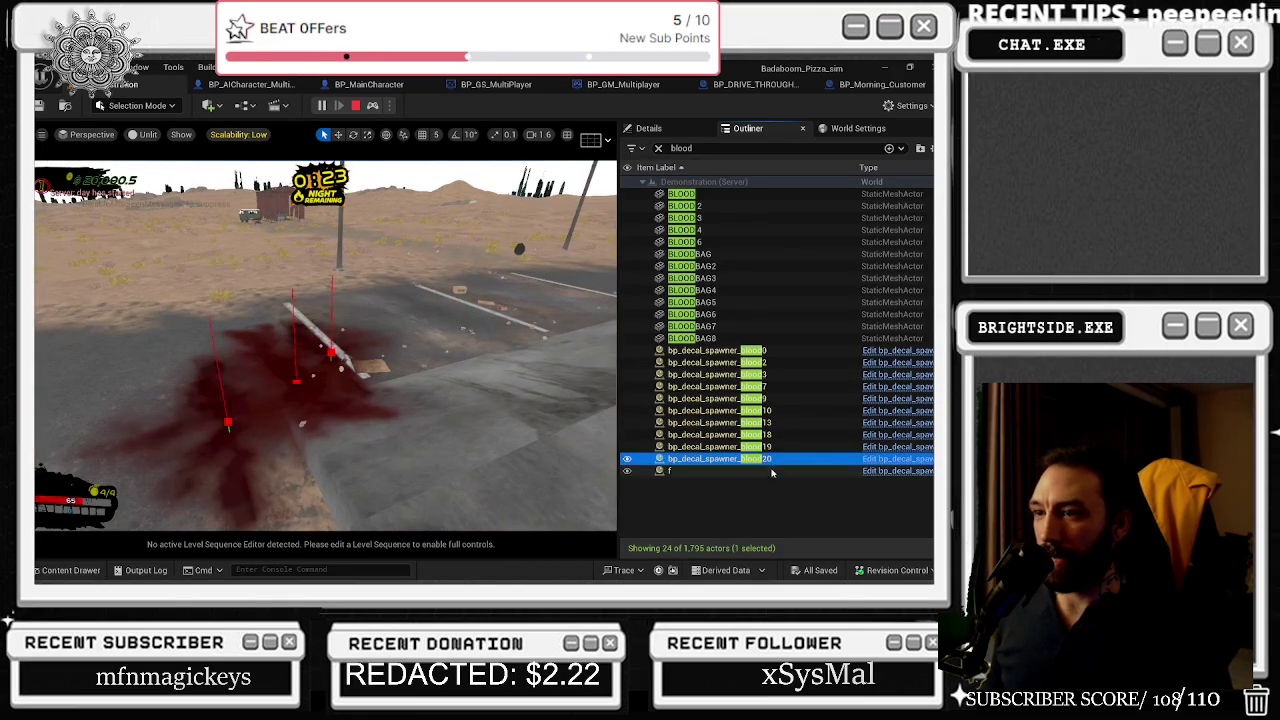
double_click(770, 476)
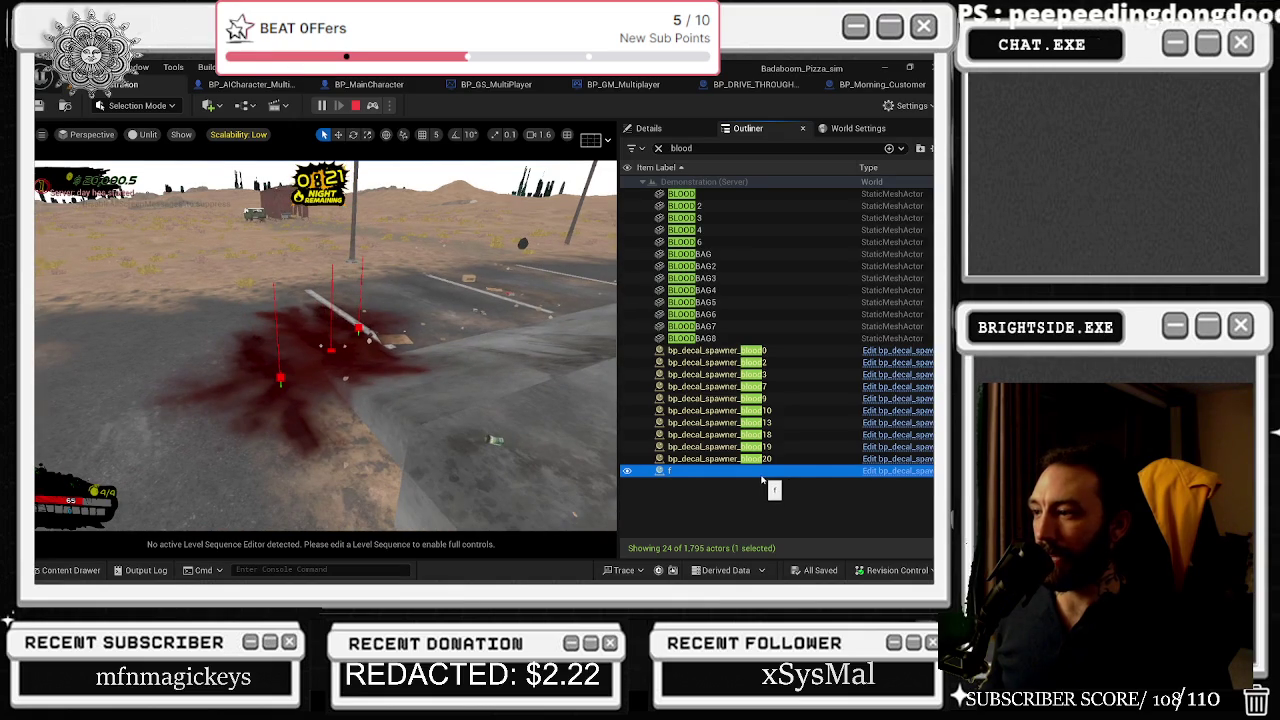
key(ctrl+z)
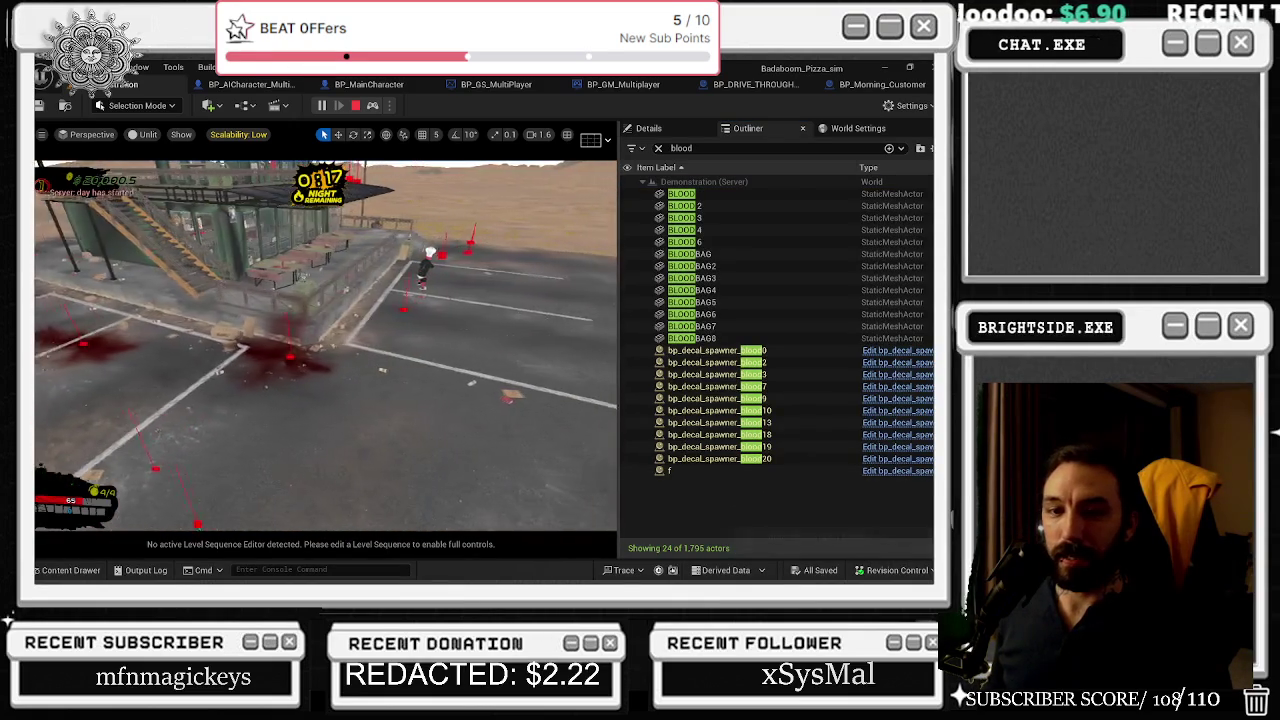
click(372, 105)
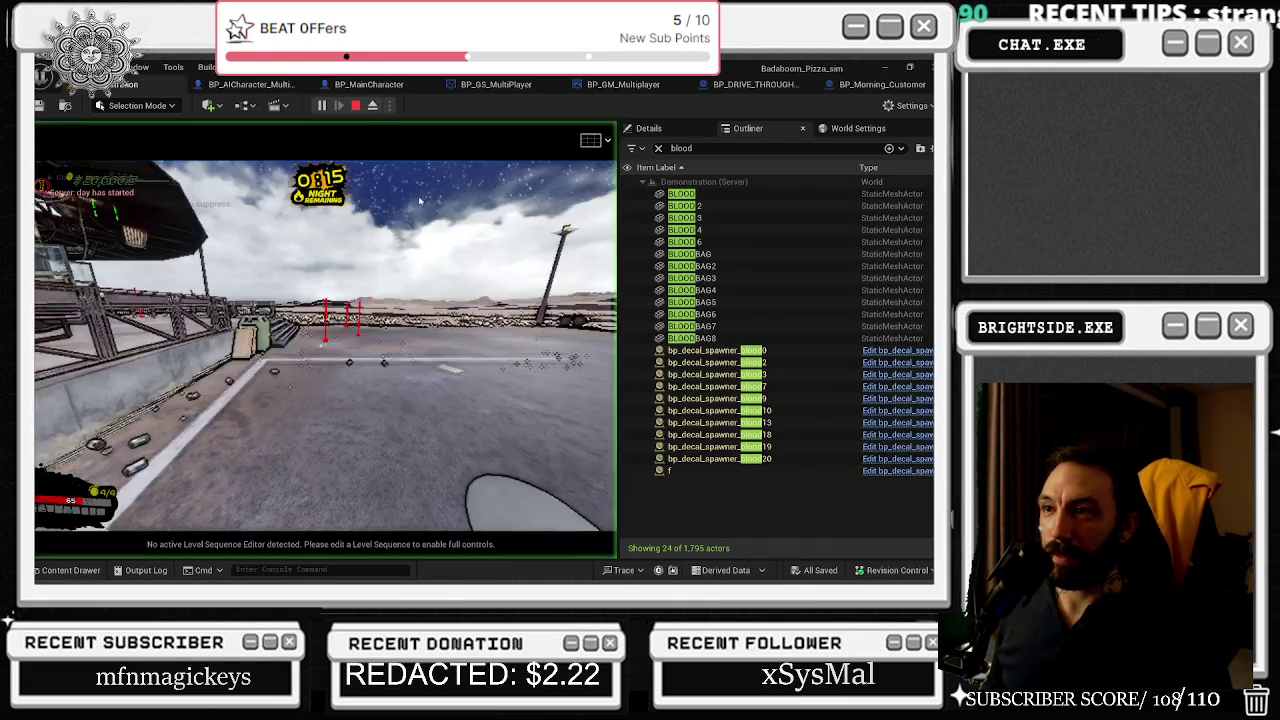
- Walk the chef around the diner and rooftop, tossing objects until 42 blood actors exist
key(w)
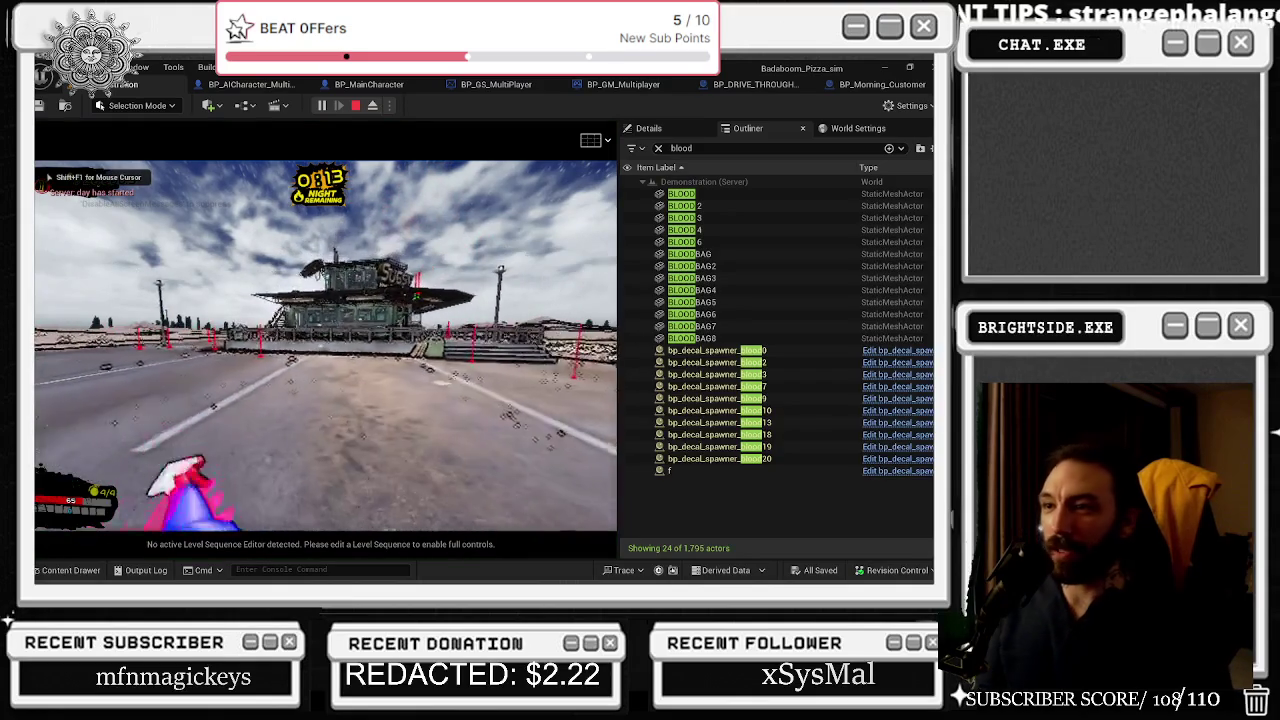
key(w)
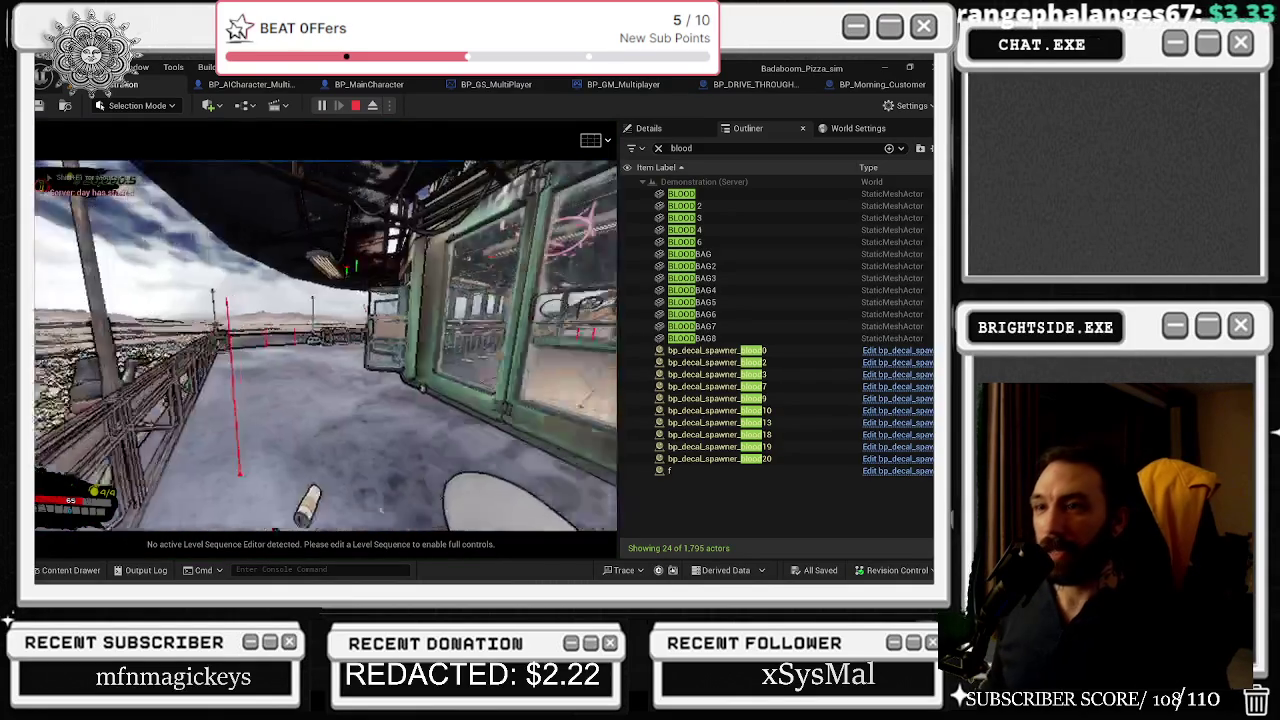
key(e)
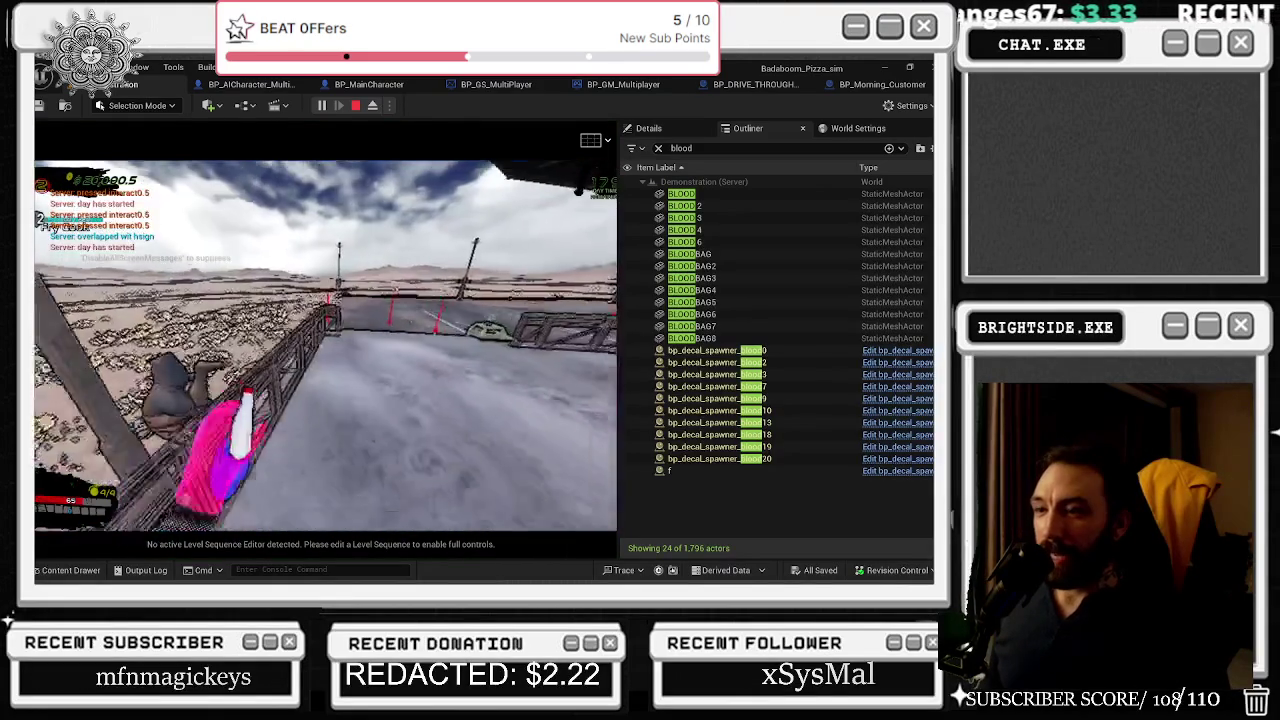
key(w)
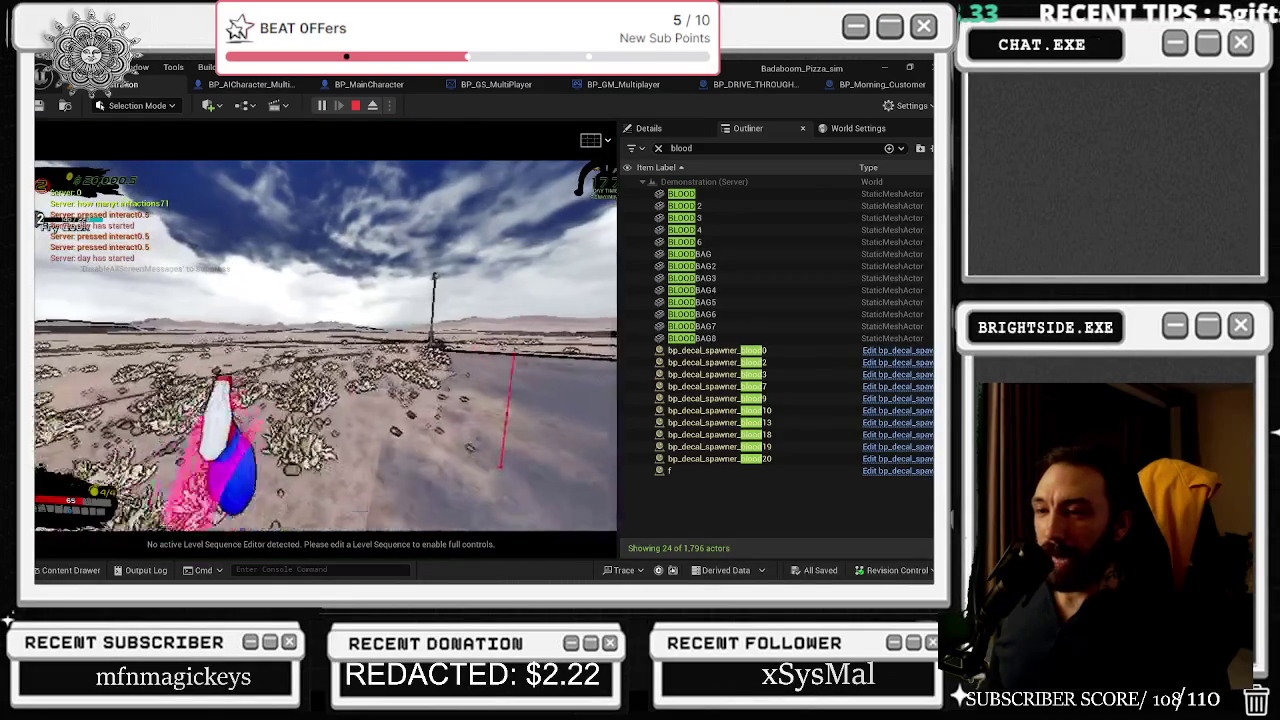
key(w)
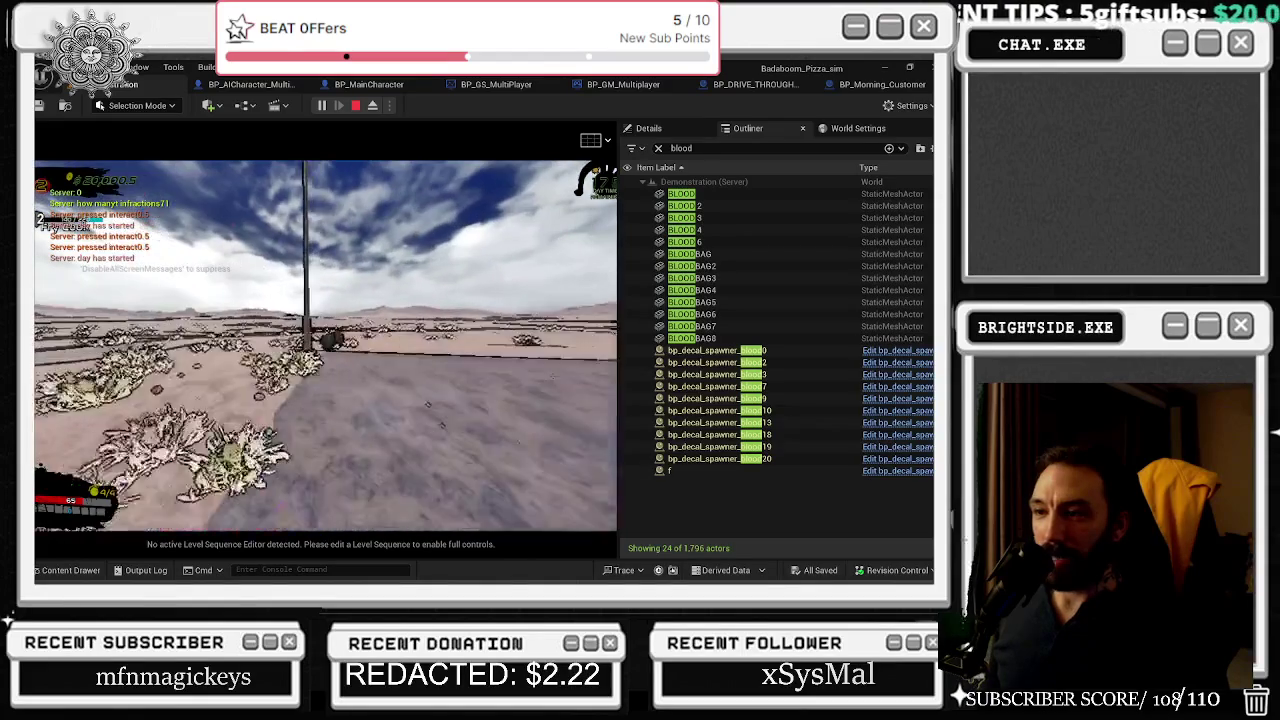
key(e)
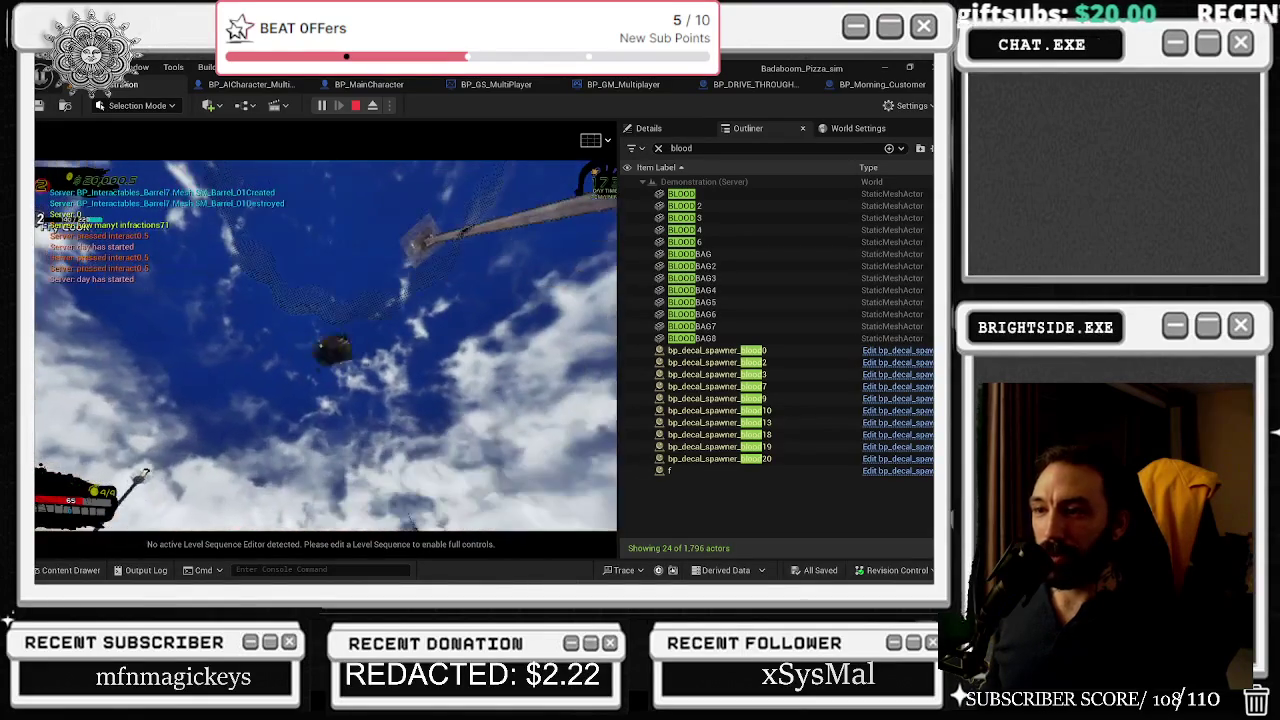
key(e)
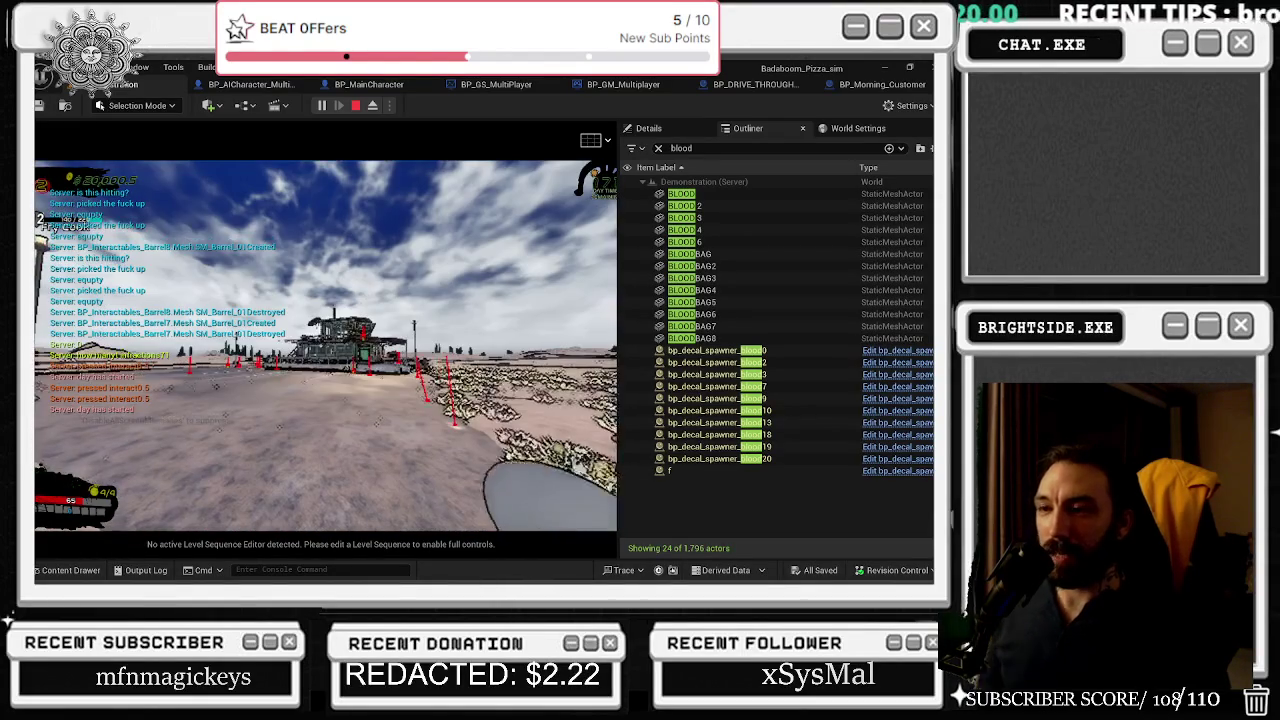
key(e)
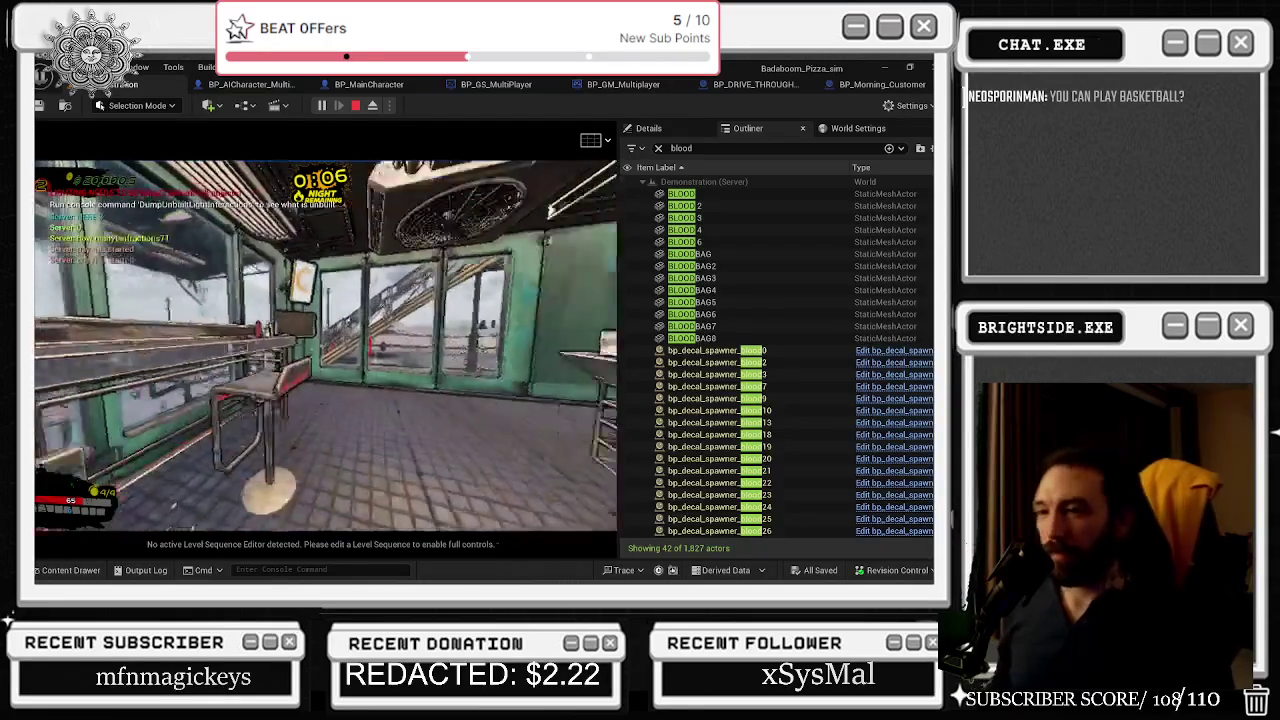
key(Tab)
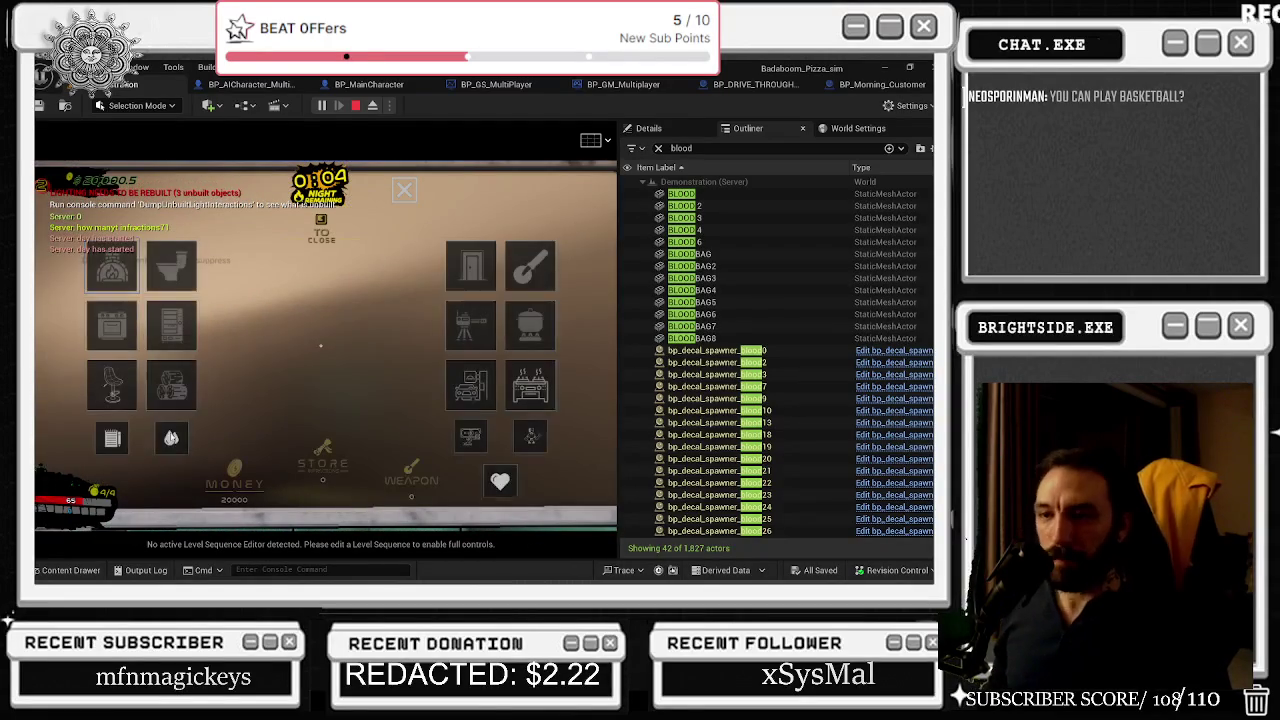
key(Tab)
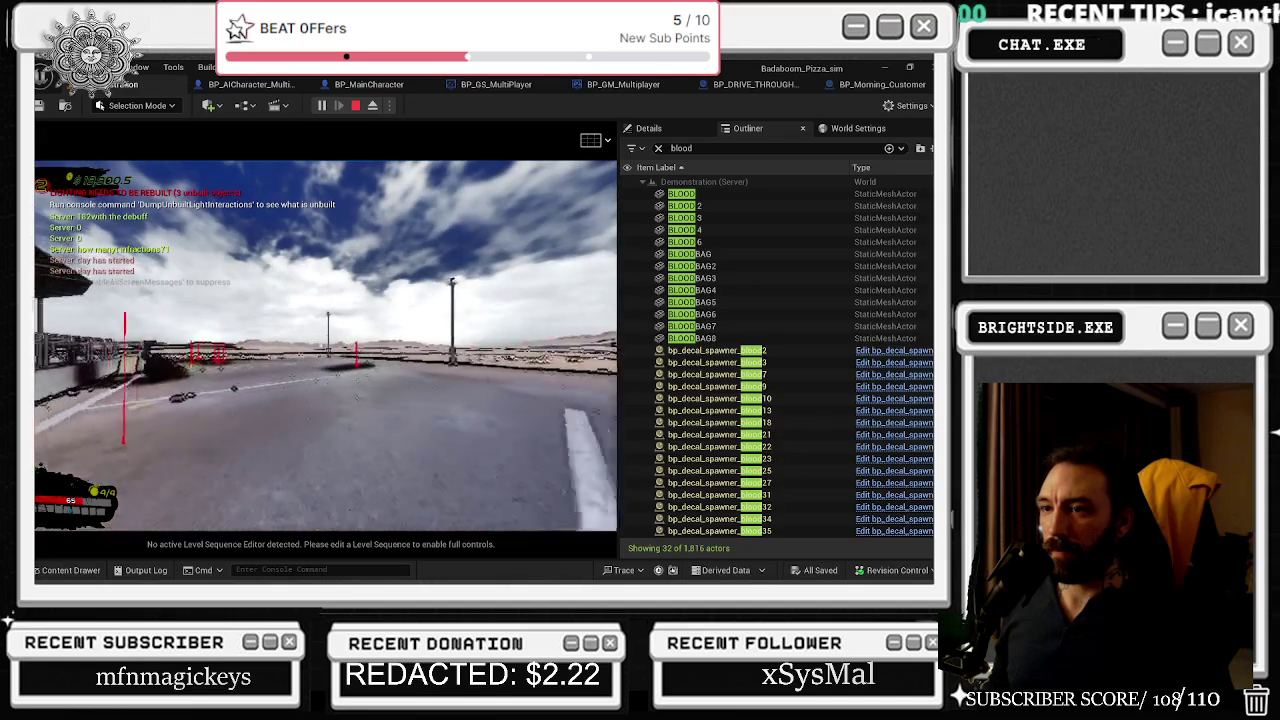
key(alt+Tab)
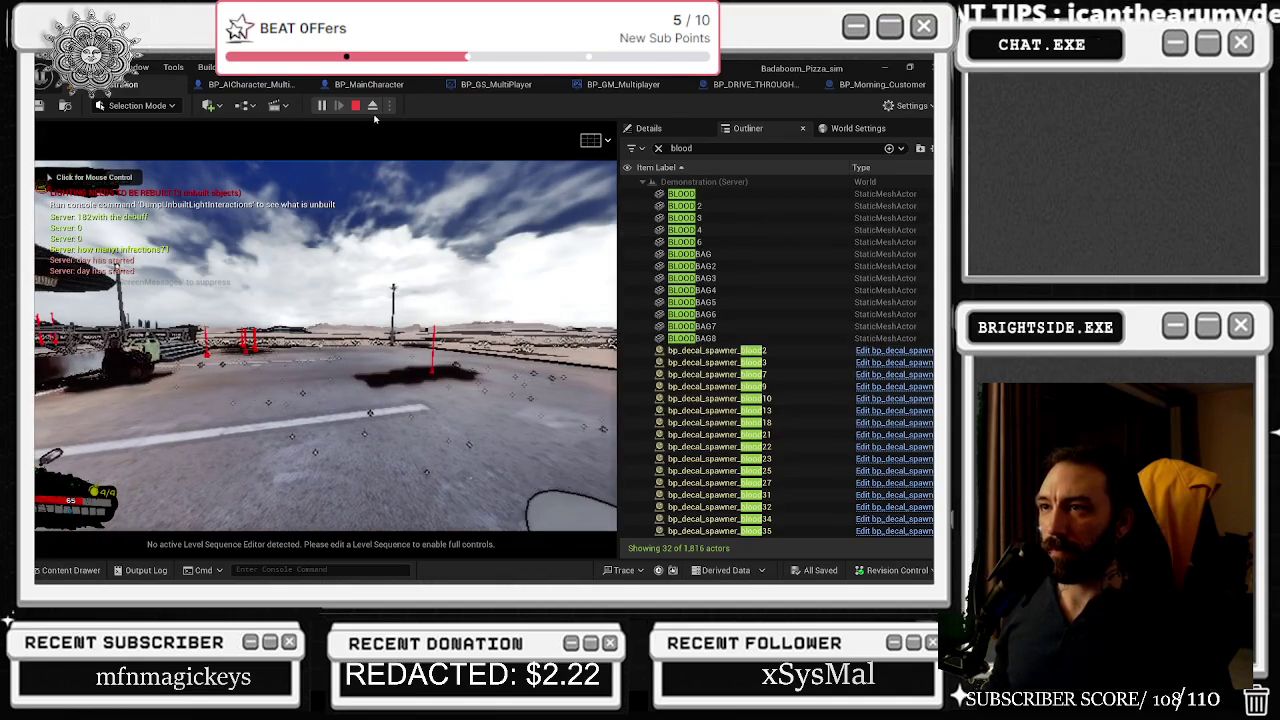
click(712, 350)
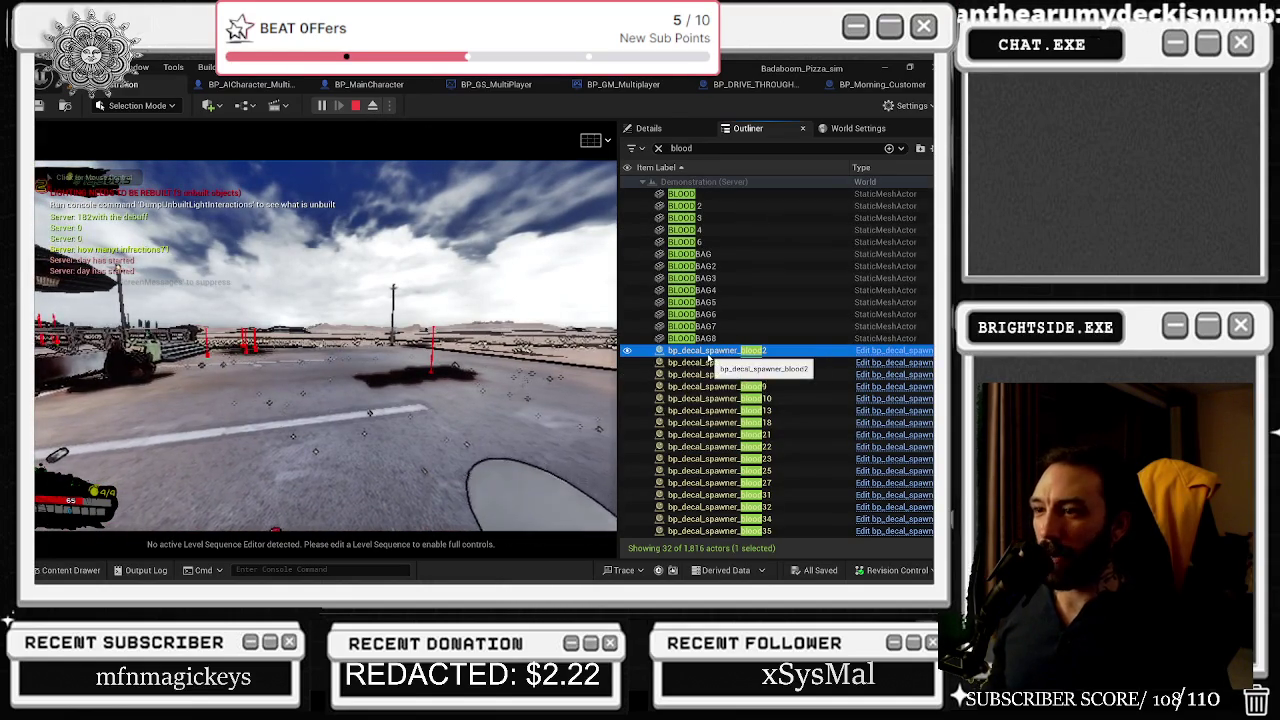
- Focus the blood2 through blood18 decals, checking the roof, kitchen and outdoor splatters
double_click(745, 352)
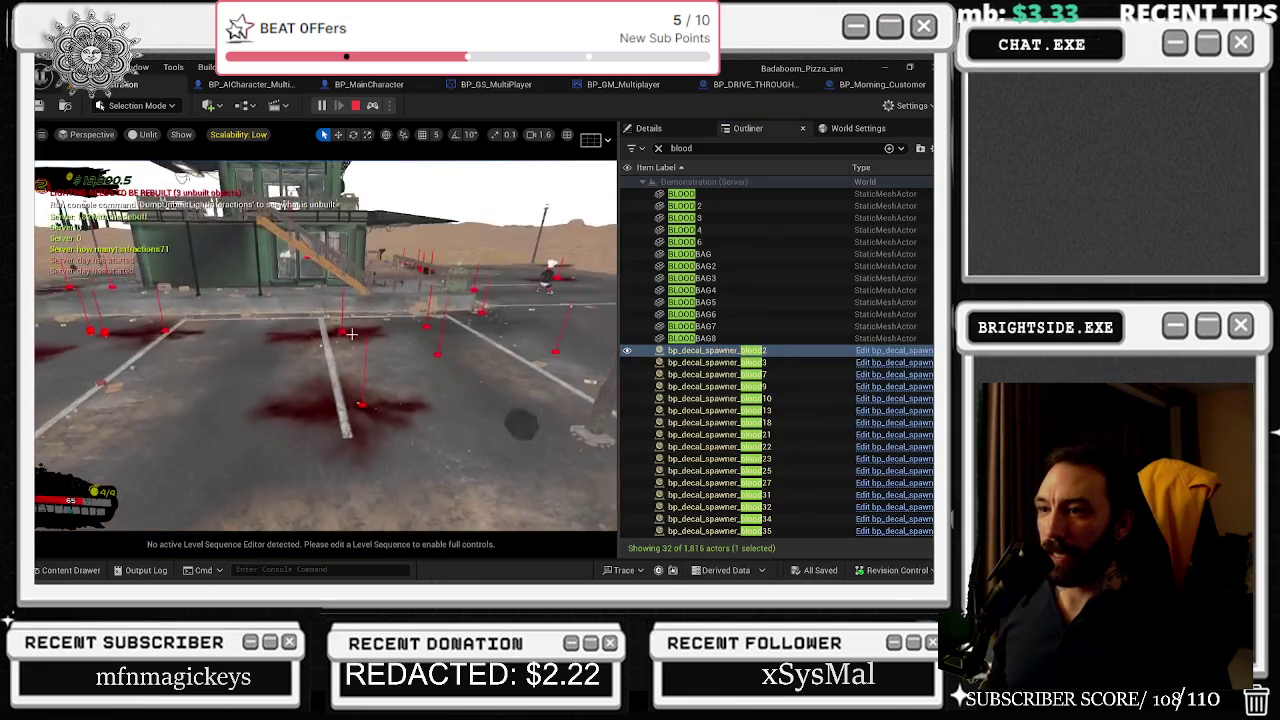
double_click(712, 362)
double_click(712, 374)
double_click(712, 386)
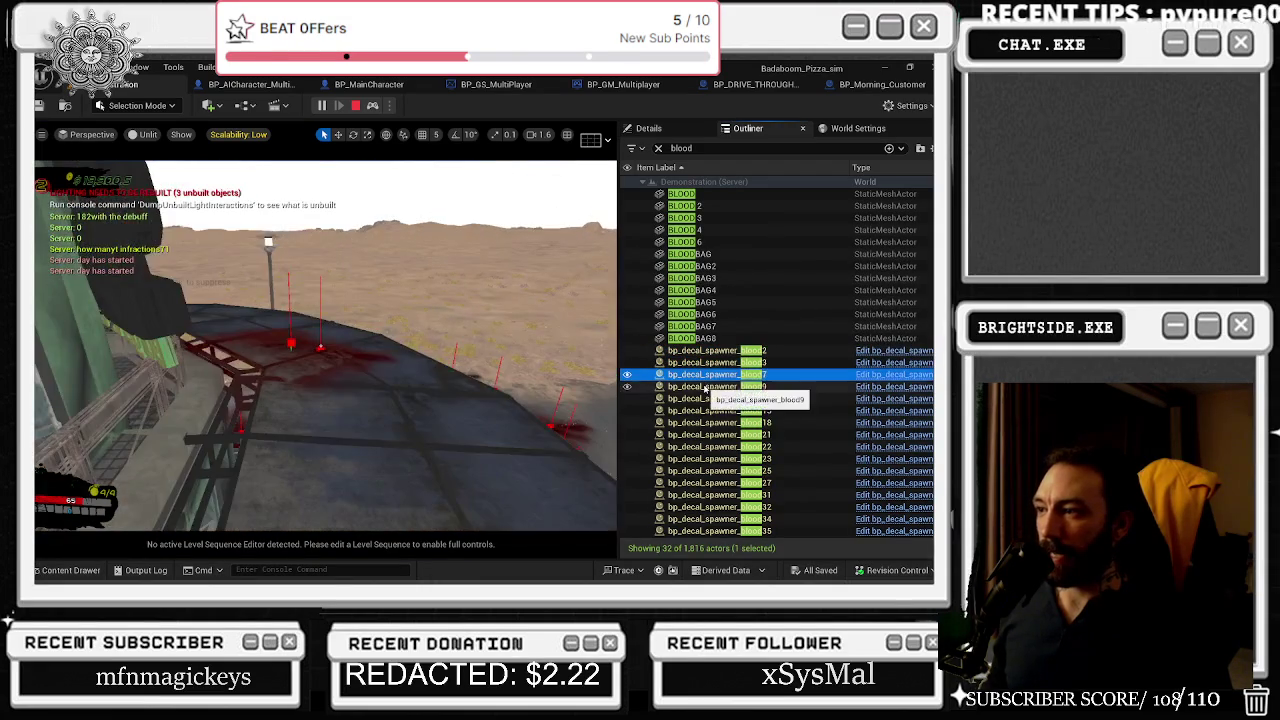
double_click(706, 398)
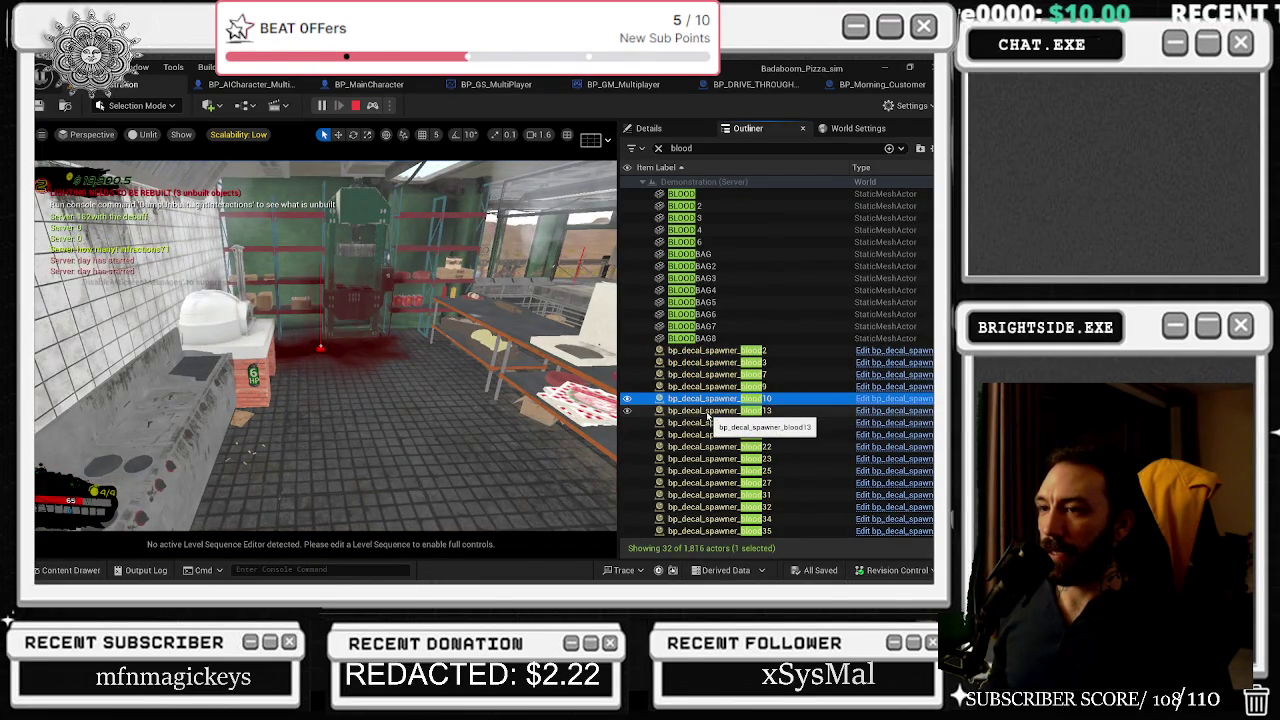
double_click(707, 410)
double_click(707, 422)
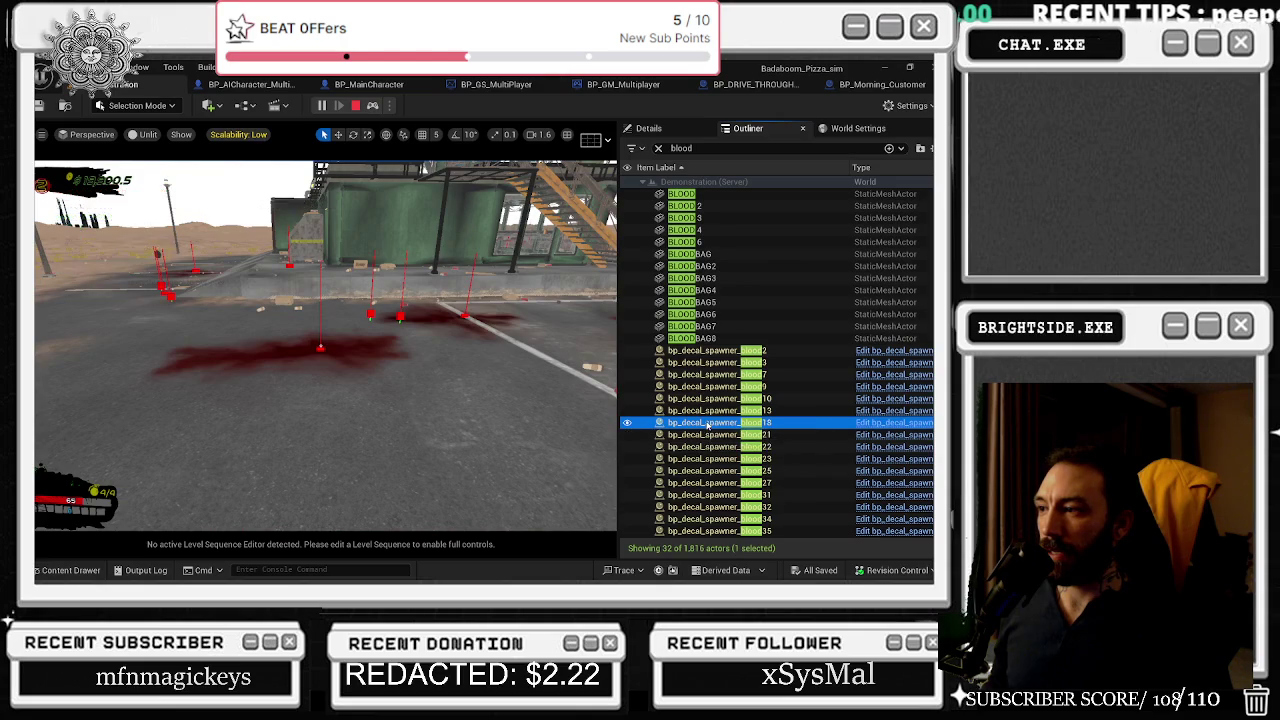
- Focus the blood22, blood23 and blood25 decals and select the blood27 spawner
double_click(720, 446)
double_click(720, 446)
double_click(721, 447)
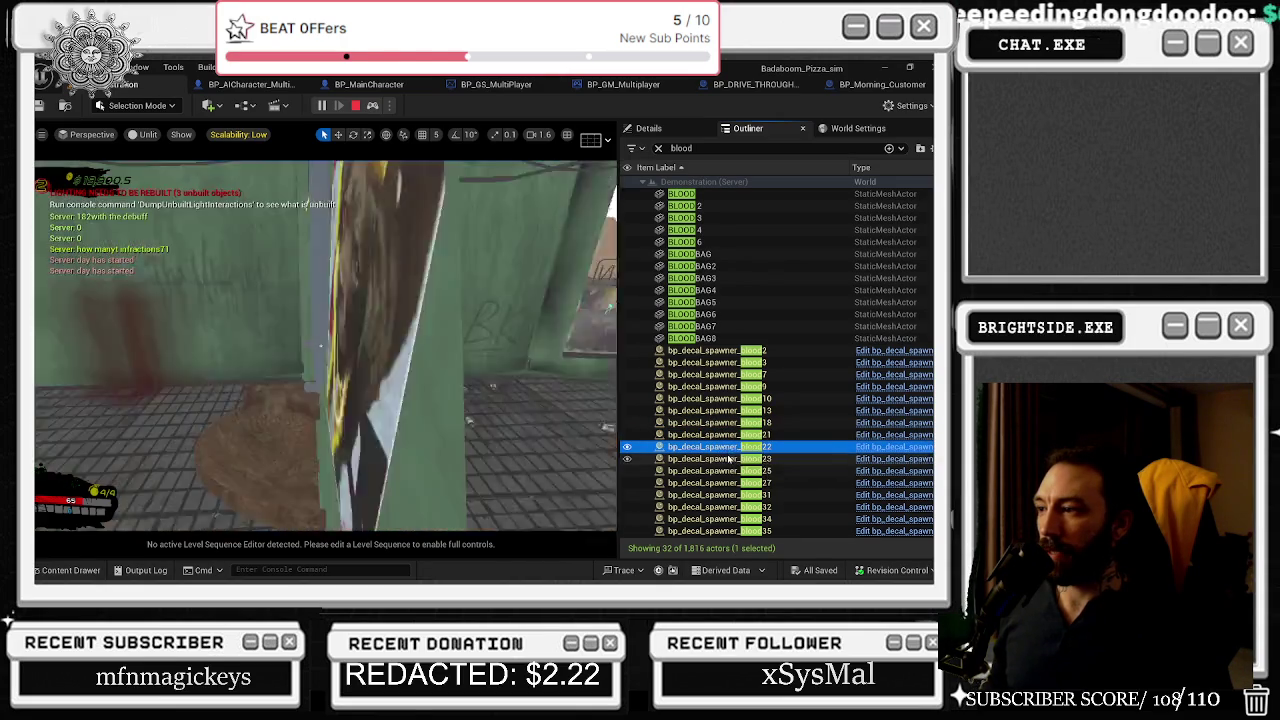
double_click(725, 458)
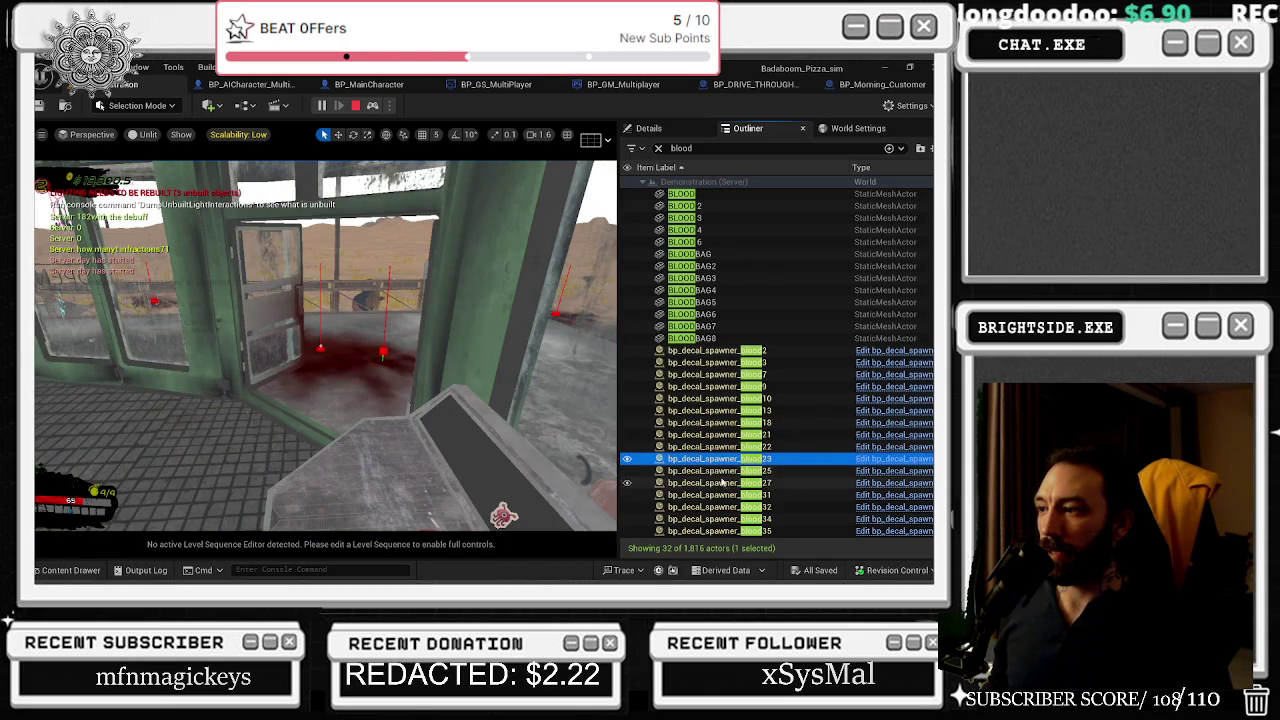
double_click(722, 471)
double_click(722, 471)
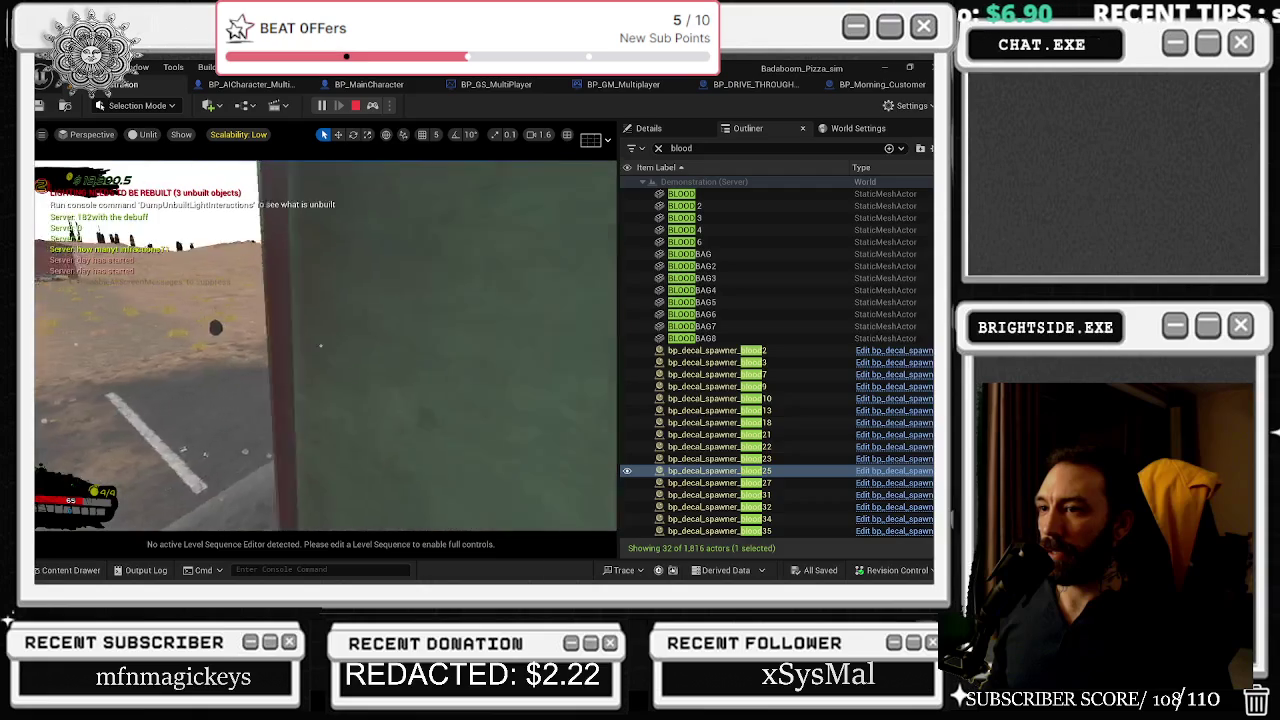
click(765, 483)
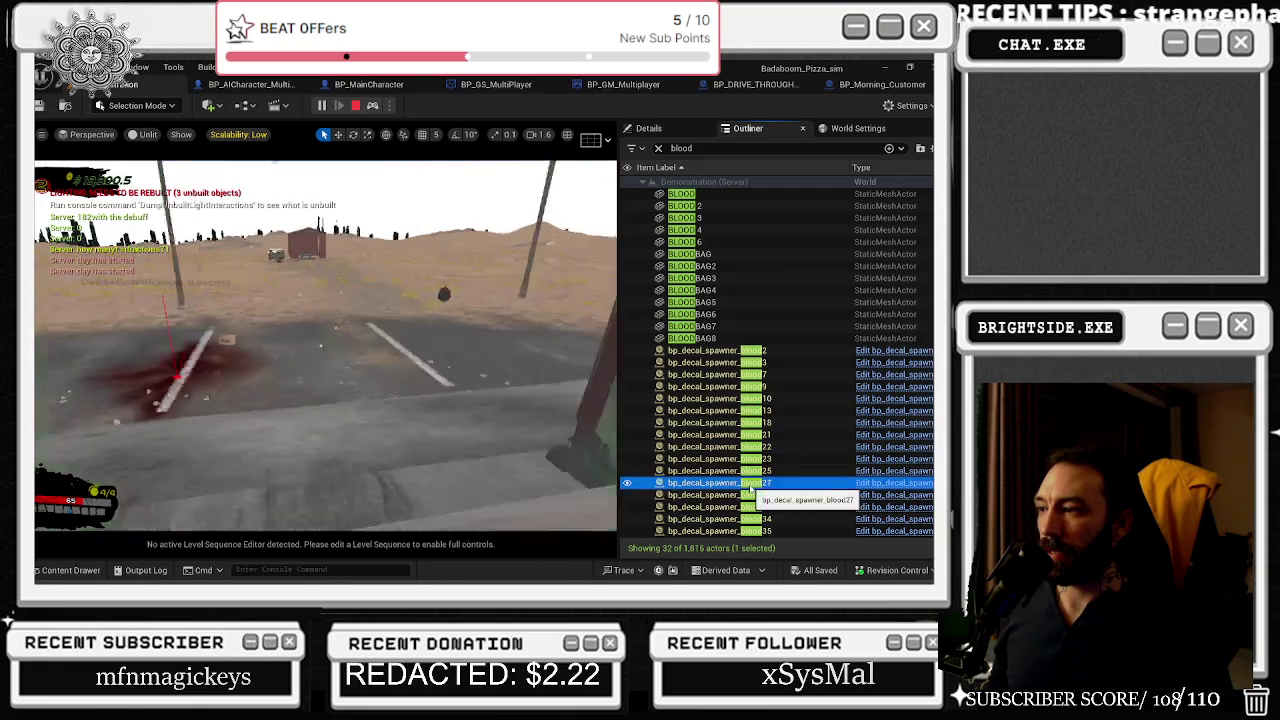
- Focus decals blood31 through blood38, then possess the player and return mouse control to the game
double_click(767, 495)
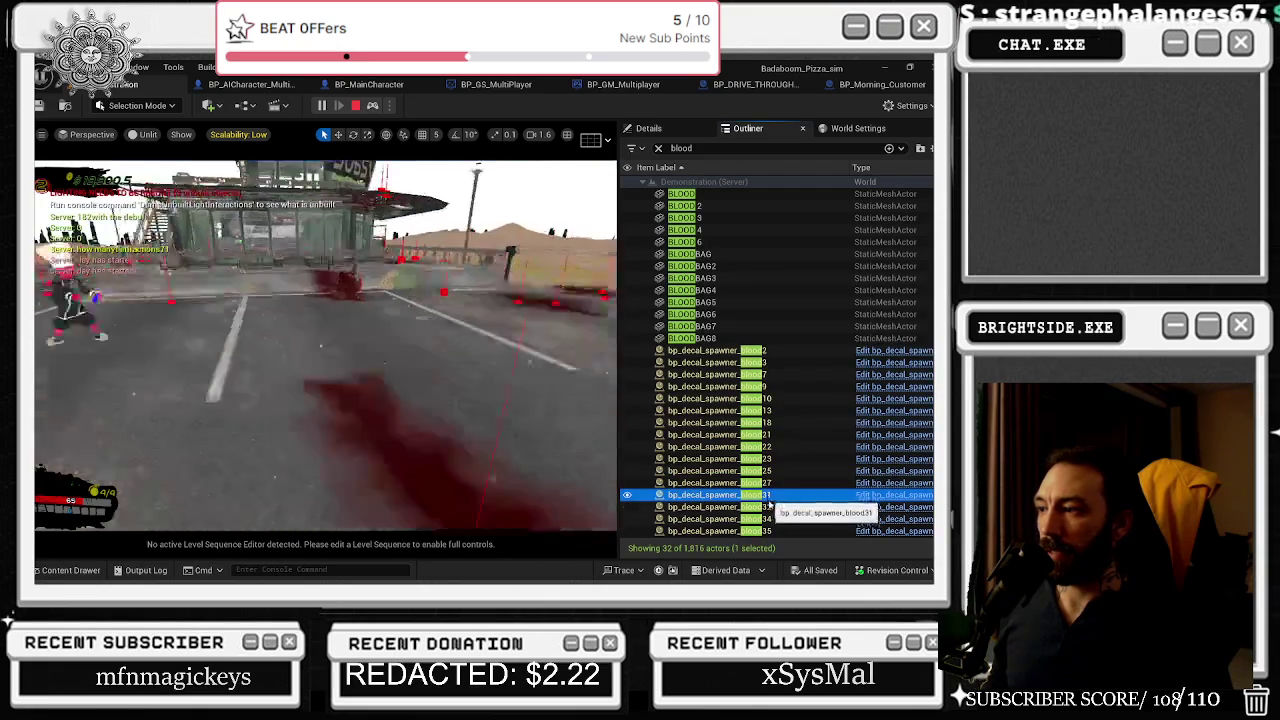
double_click(770, 507)
double_click(770, 517)
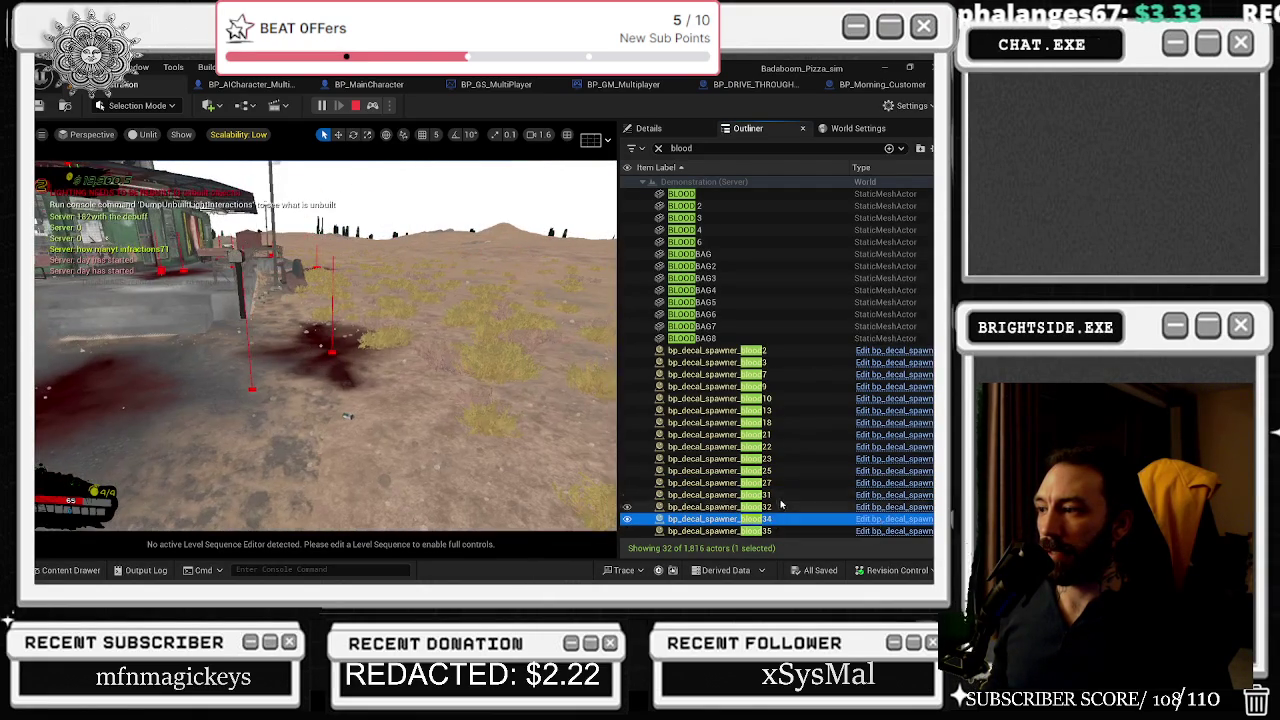
scroll(775, 510, down, 2)
double_click(779, 496)
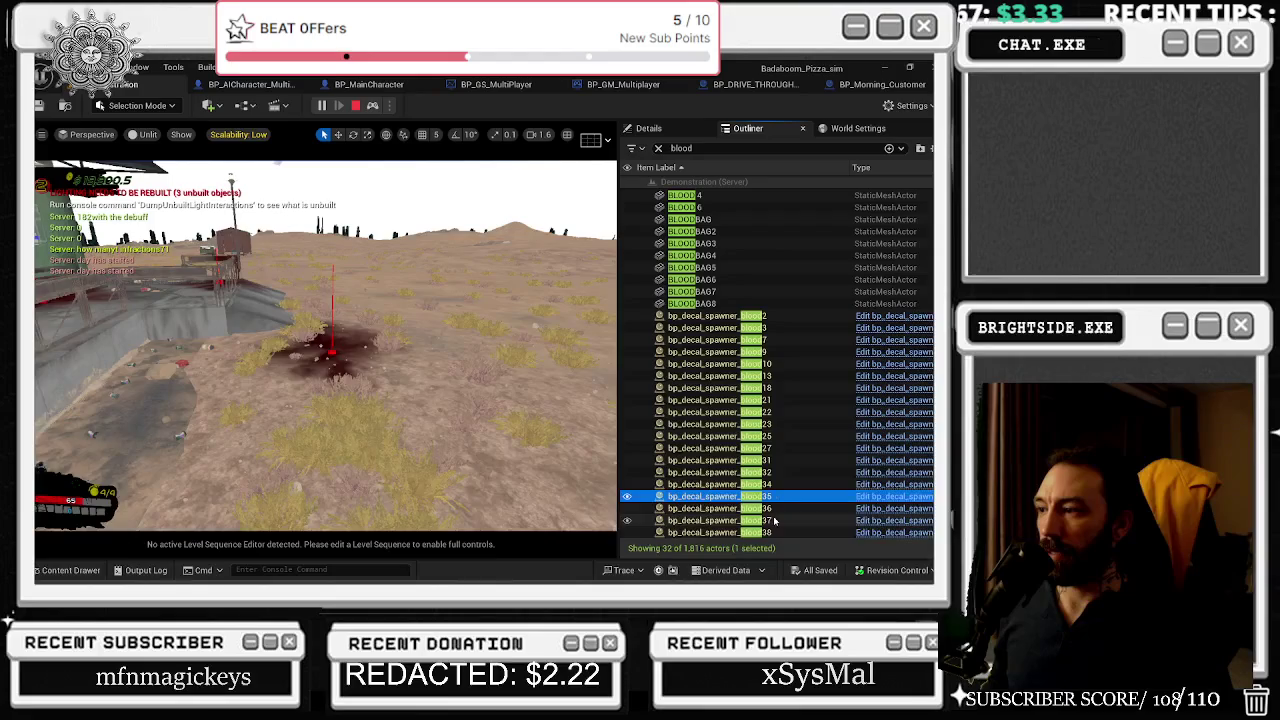
double_click(770, 508)
double_click(772, 520)
double_click(776, 533)
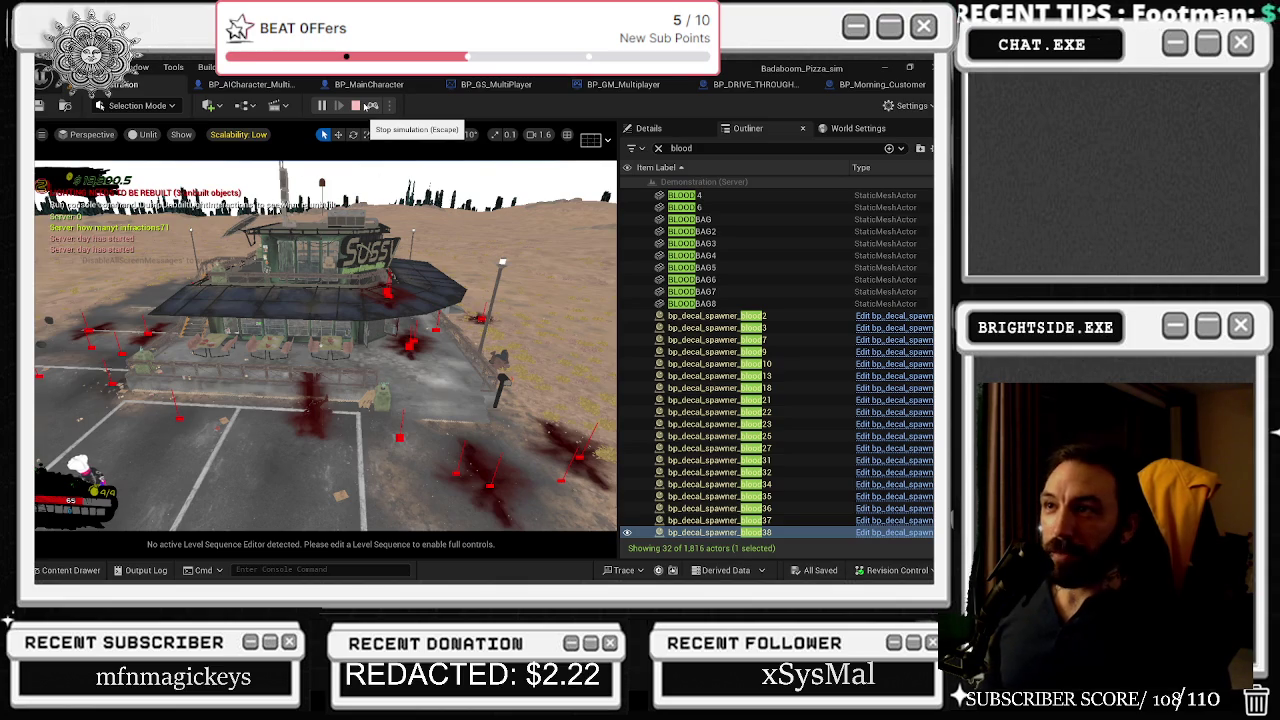
click(368, 106)
click(381, 124)
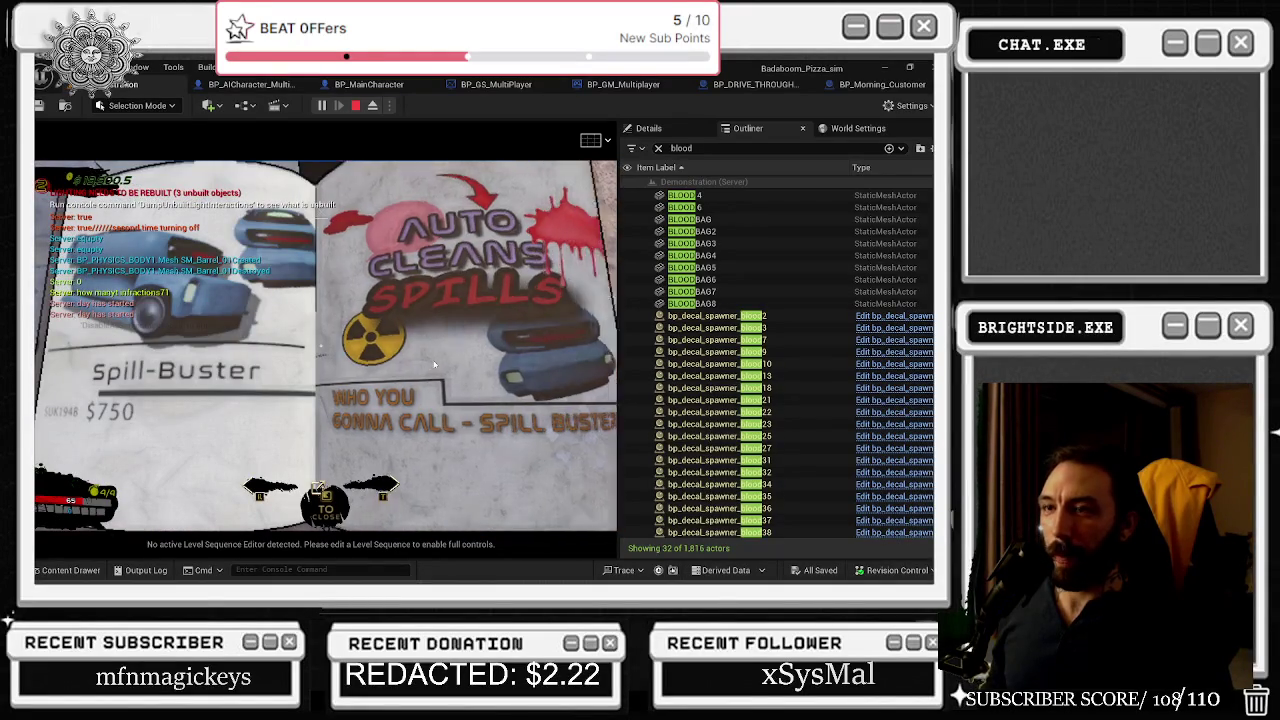
- Order the Spill-Buster roomba and walk toward the diner while it cleans, leaving 15 blood actors
click(478, 386)
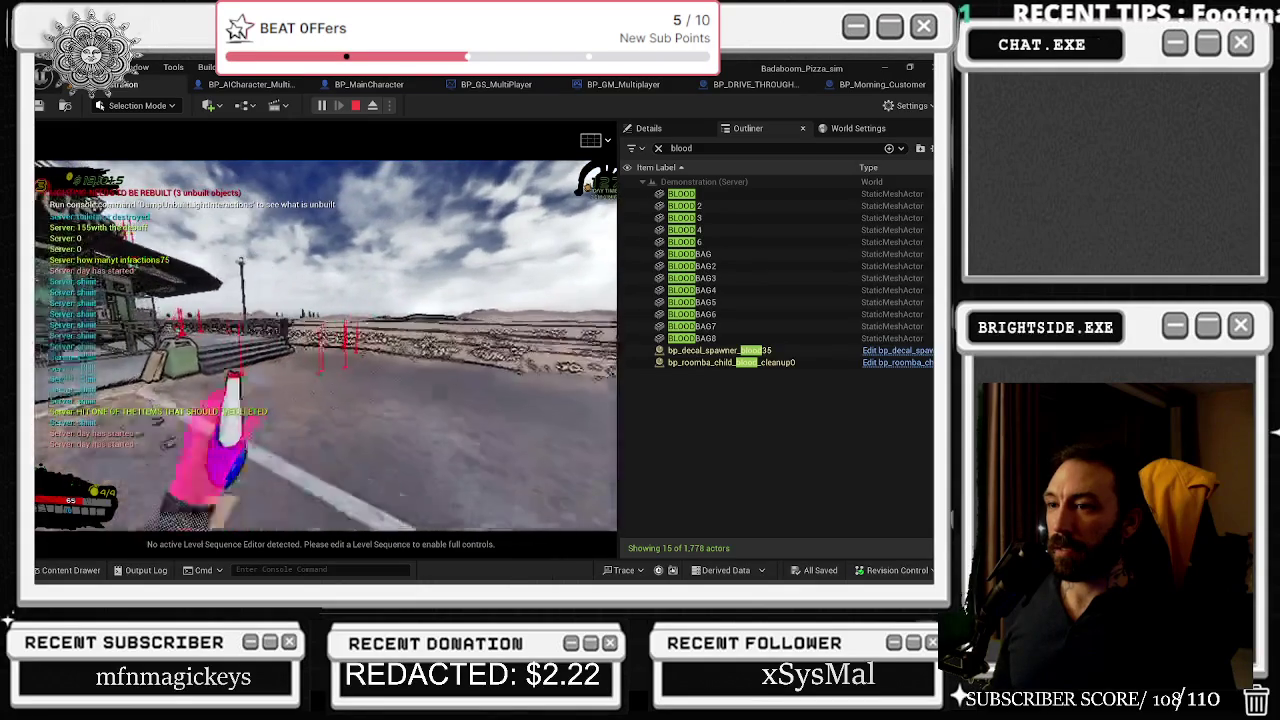
key(w)
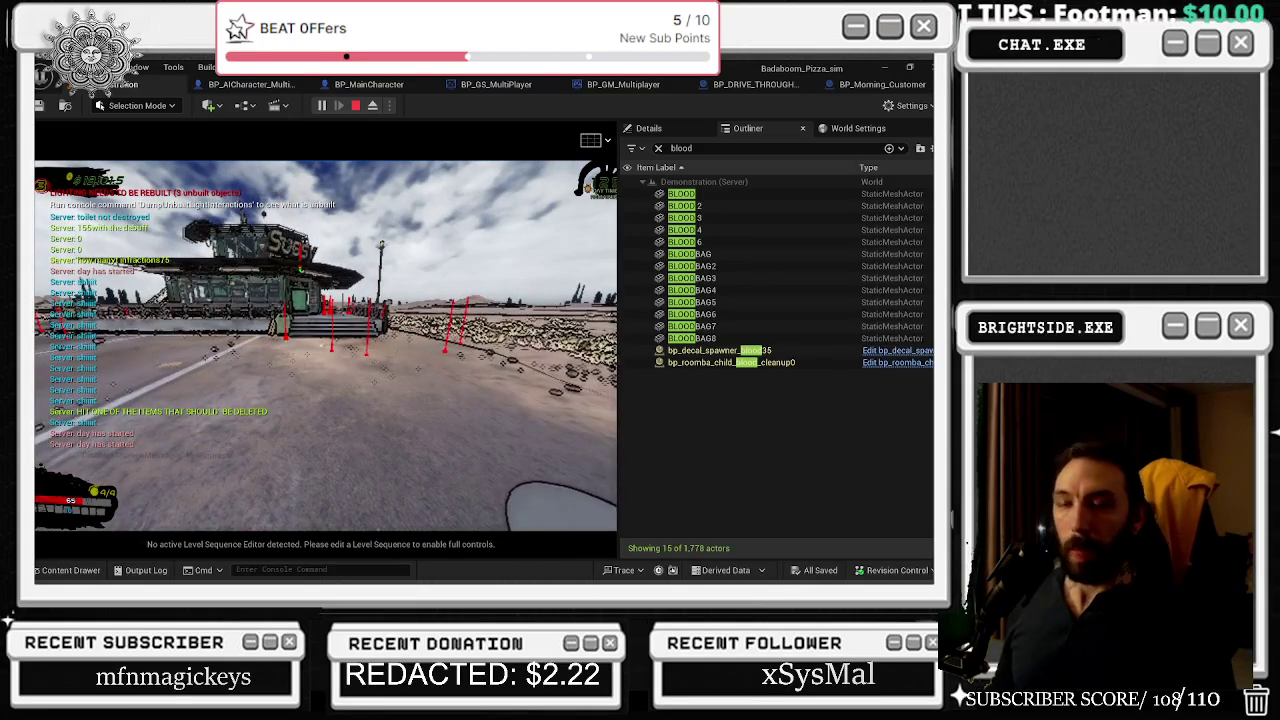